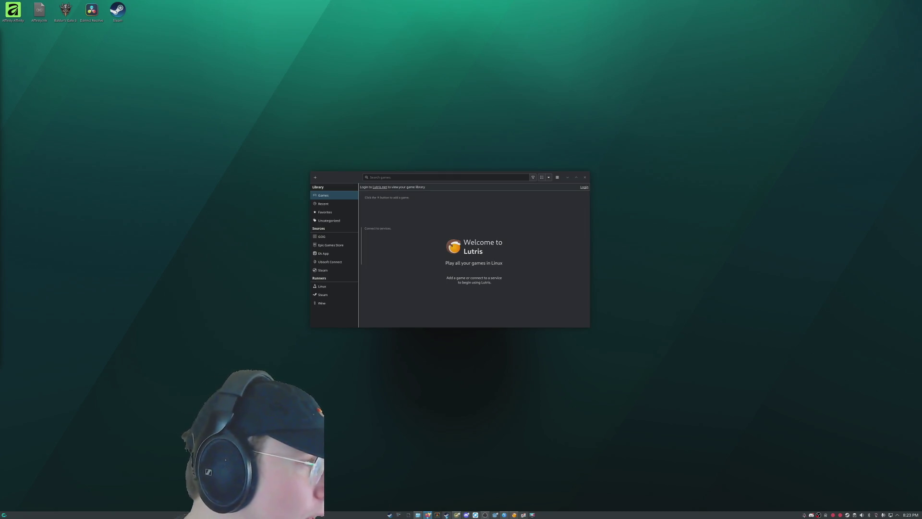
Search the launcher's All Applications list for 'package' and start CachyOS Package Installer.
{"action": "key", "text": "super"}
{"action": "type", "text": "btop"}
{"action": "type", "text": "les"}
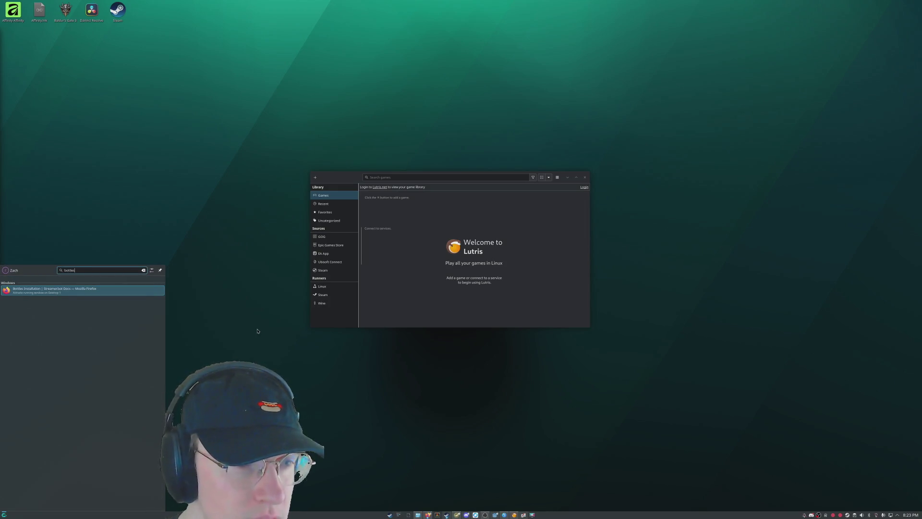
{"action": "key", "text": "Escape"}
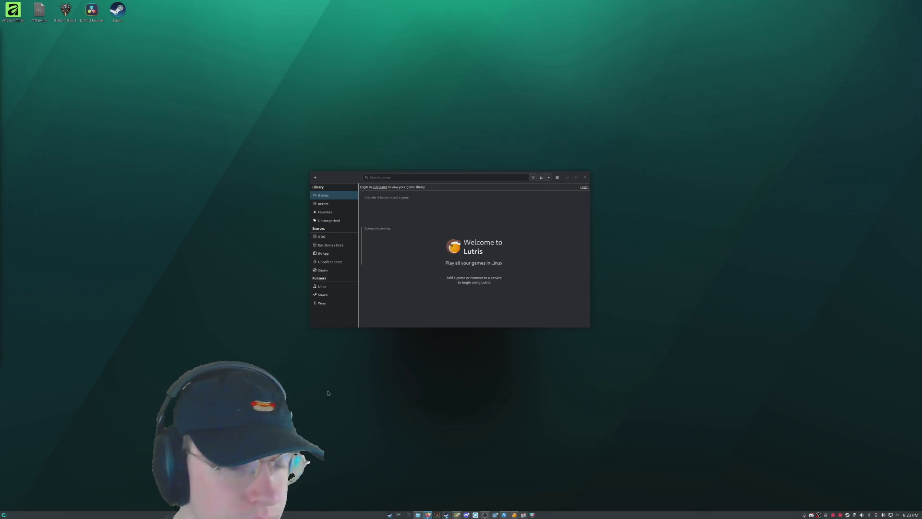
{"action": "key", "text": "super"}
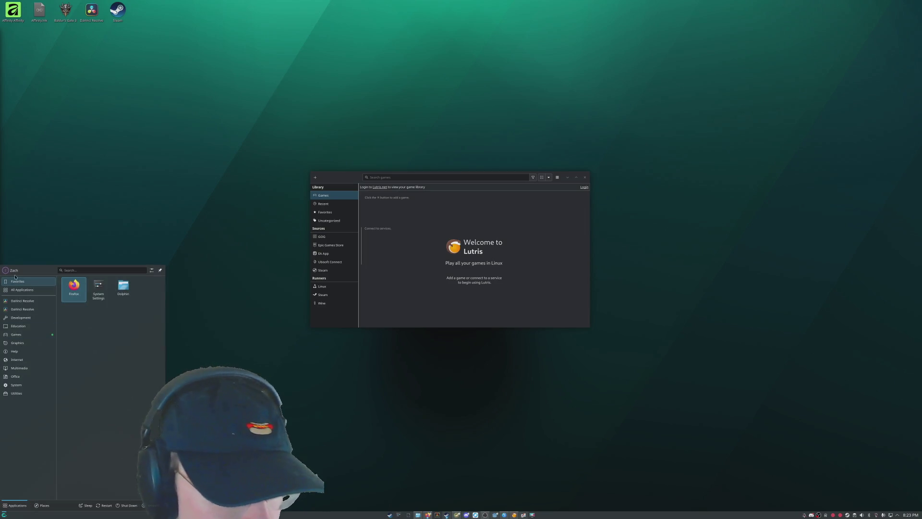
{"action": "left_click", "coordinate": [21, 289]}
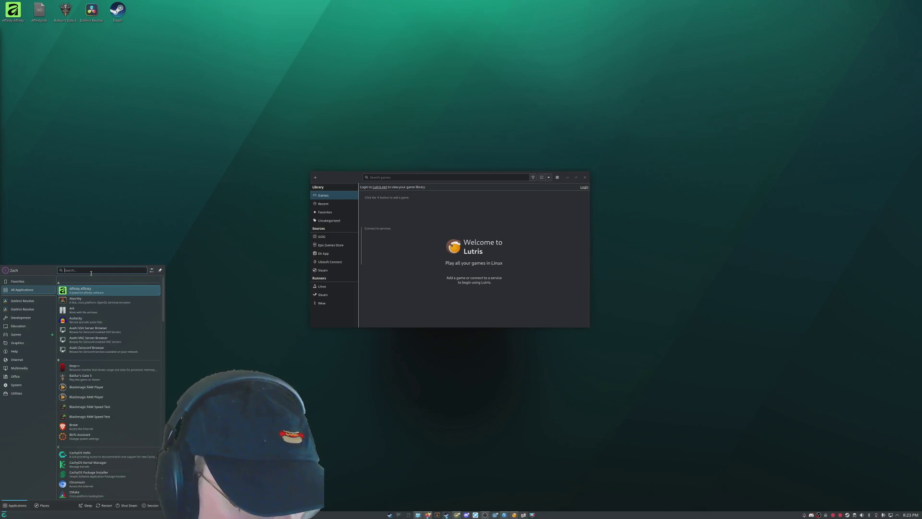
{"action": "type", "text": "package"}
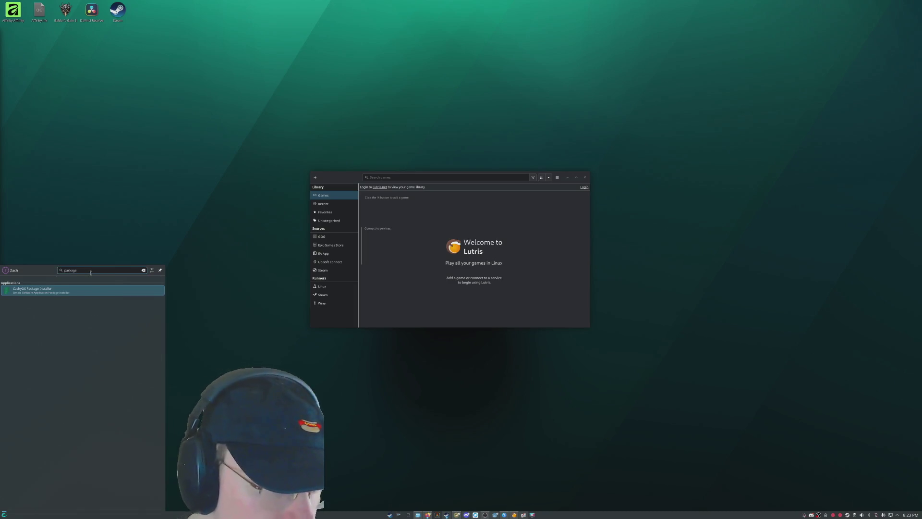
{"action": "key", "text": "Return"}
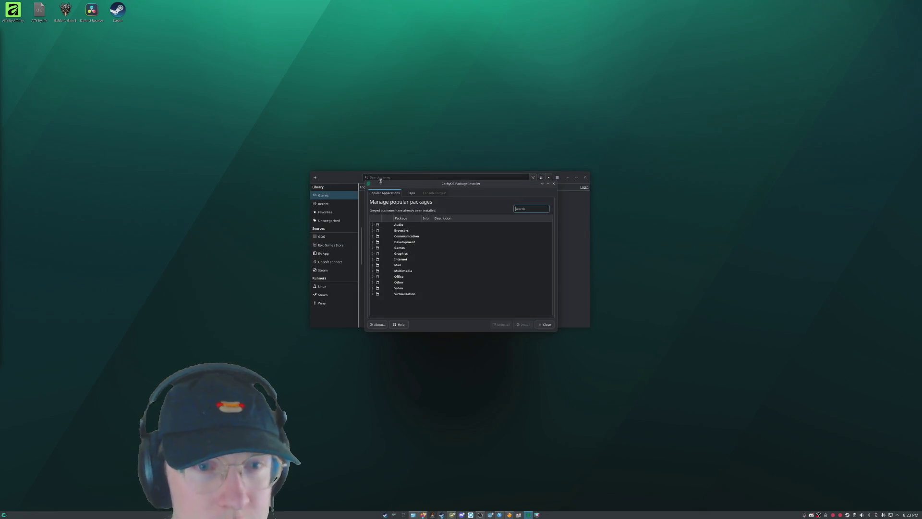
Search the Repo package list for 'bottles', narrow it to 'bottle', clear the search and close the installer.
{"action": "left_click", "coordinate": [411, 192]}
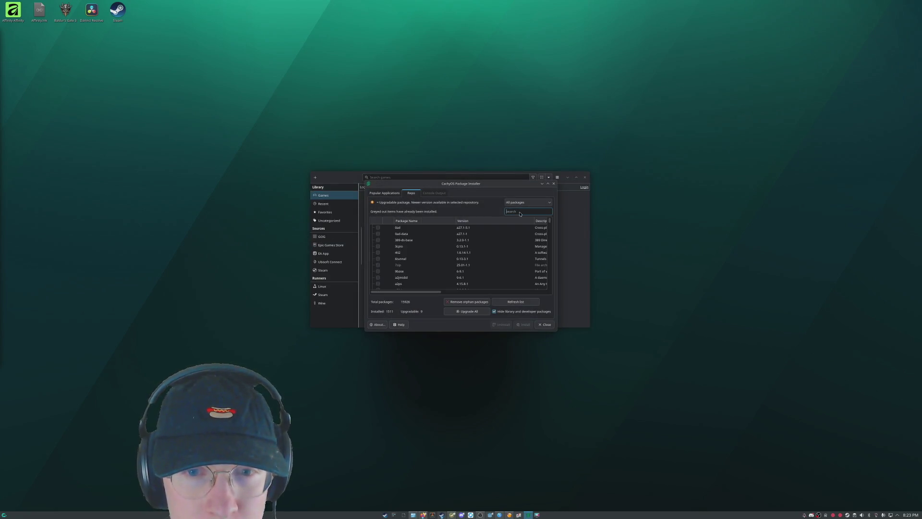
{"action": "type", "text": "bottles"}
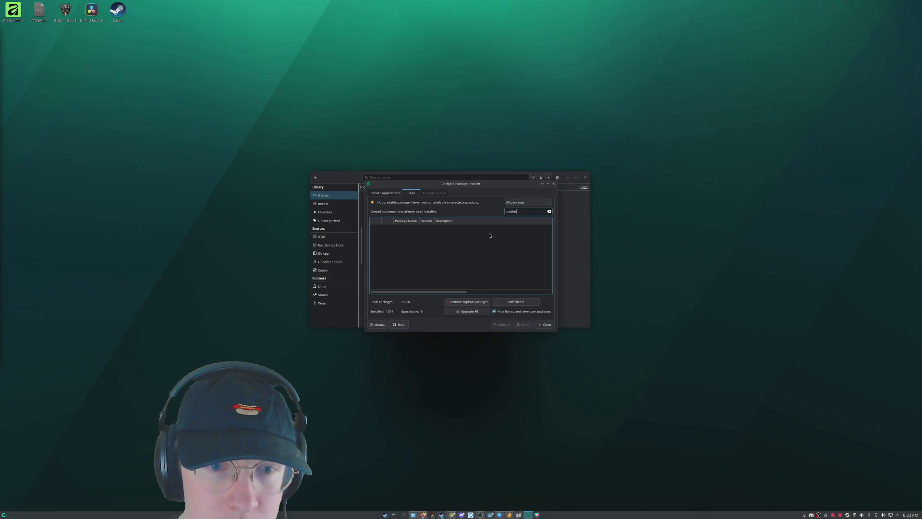
{"action": "key", "text": "BackSpace"}
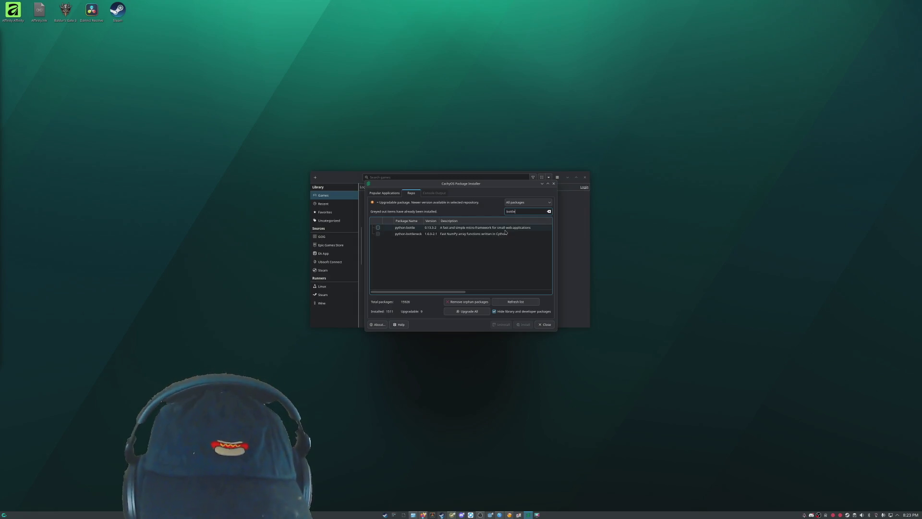
{"action": "left_click", "coordinate": [548, 212]}
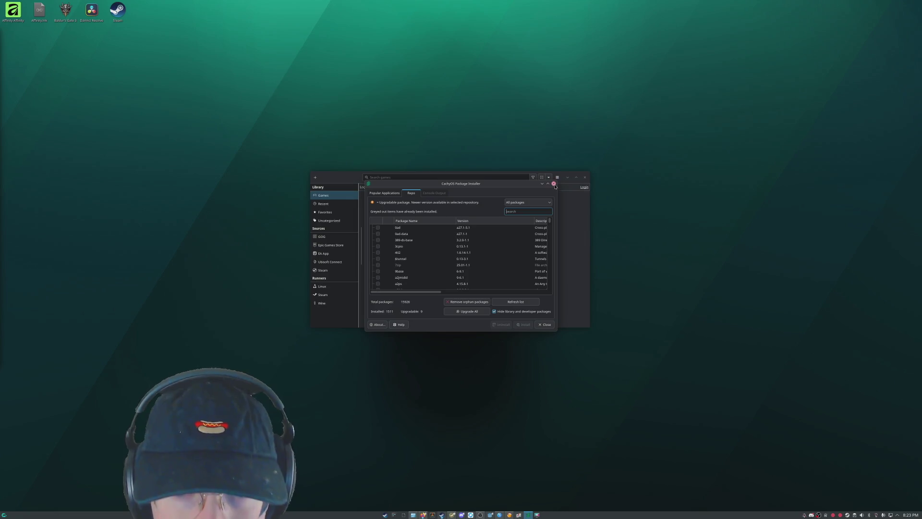
{"action": "left_click", "coordinate": [553, 183]}
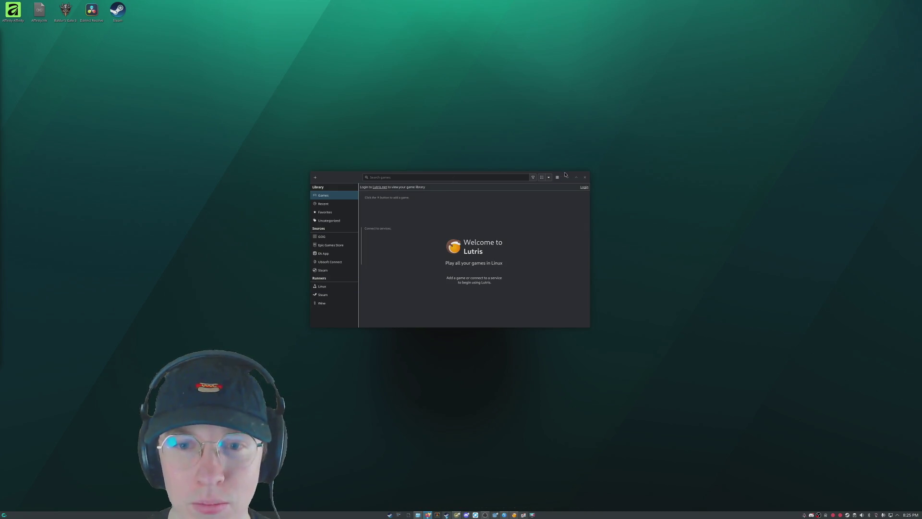
Nudge the Lutris window slightly right and bring up the application launcher.
{"action": "left_click_drag", "start_coordinate": [566, 173], "coordinate": [585, 173]}
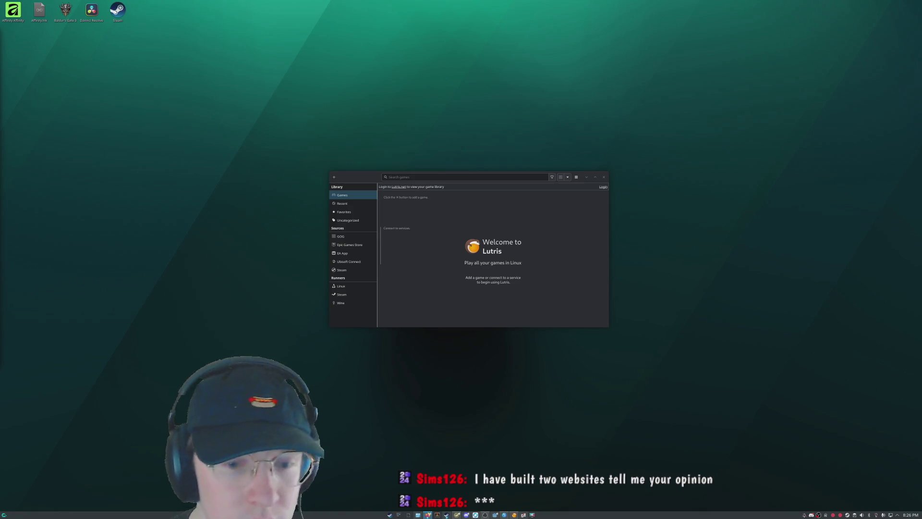
{"action": "key", "text": "super"}
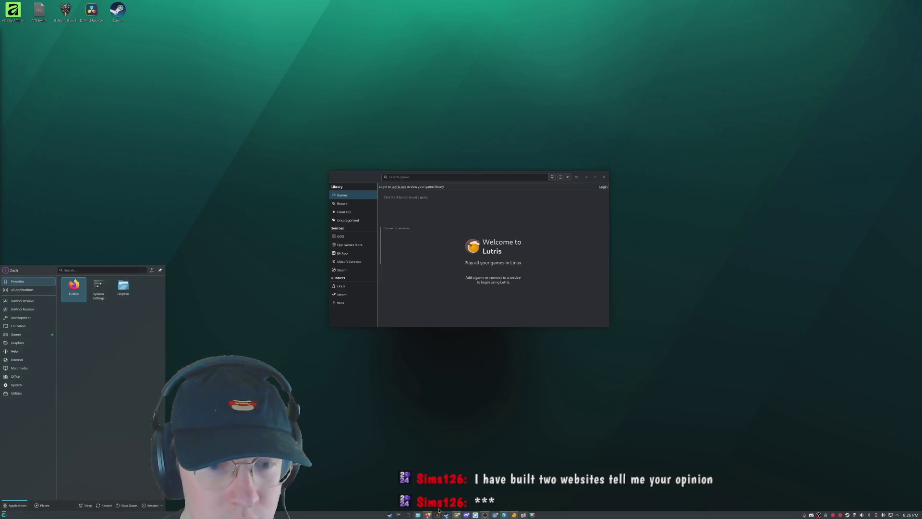
In a new Alacritty terminal, run 'sudo pacman -S flatpak', enter the sudo password and confirm with y.
{"action": "left_click", "coordinate": [438, 514]}
{"action": "left_click", "coordinate": [438, 515]}
{"action": "type", "text": "sudo pacman -S flatpak"}
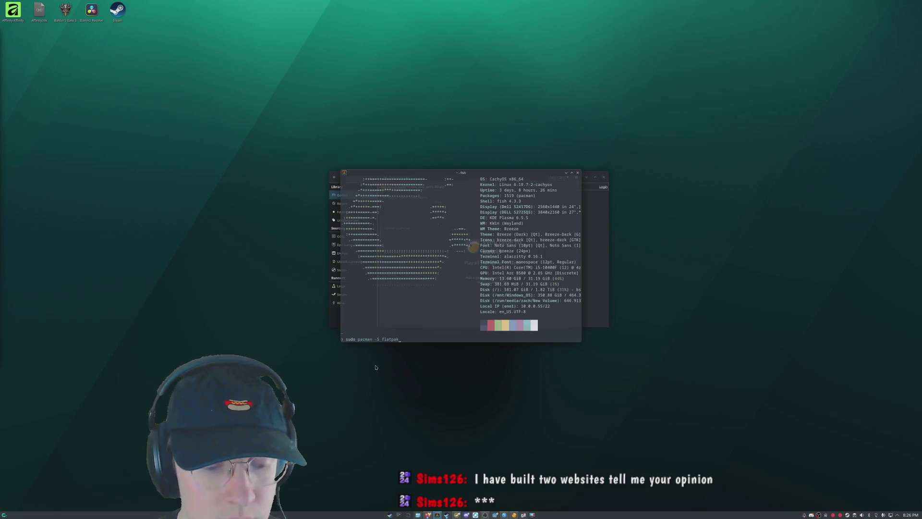
{"action": "key", "text": "Return"}
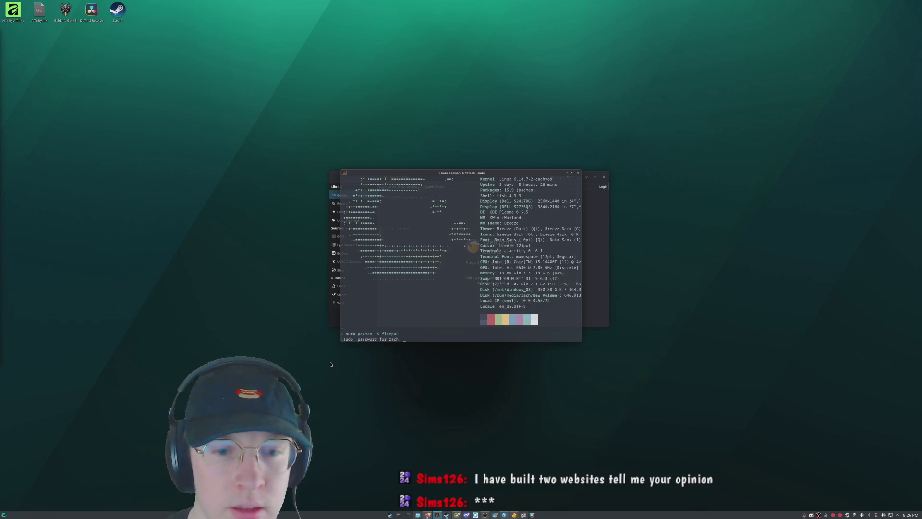
{"action": "key", "text": "Return"}
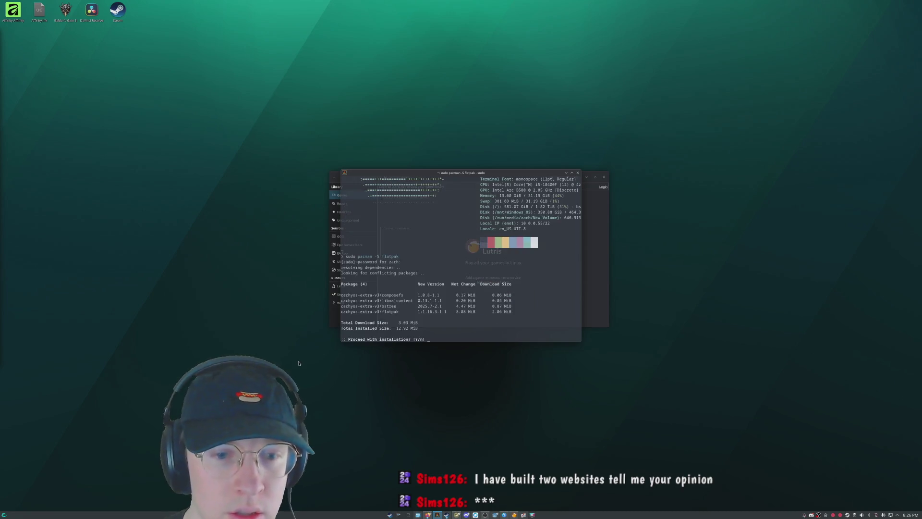
{"action": "type", "text": "y"}
{"action": "key", "text": "Return"}
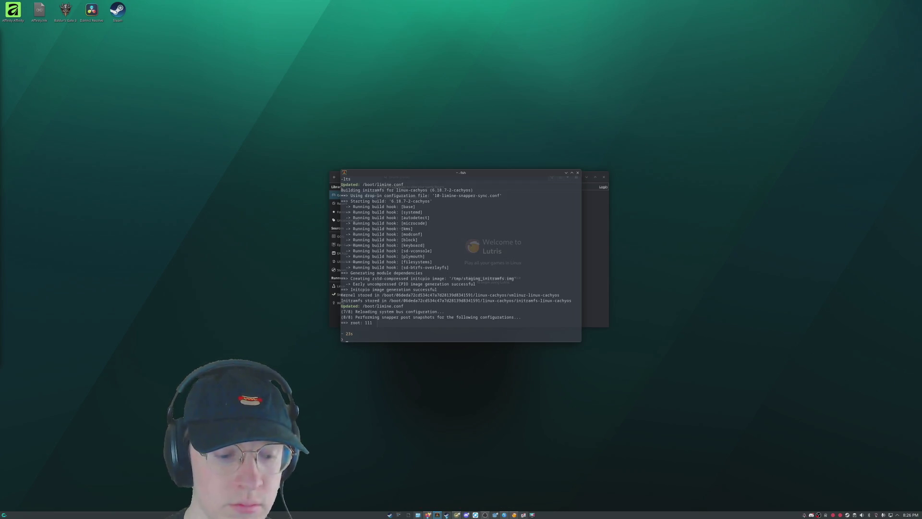
After the flatpak install finishes, bring up the Klipper clipboard history with Super+V.
{"action": "key", "text": "super+v"}
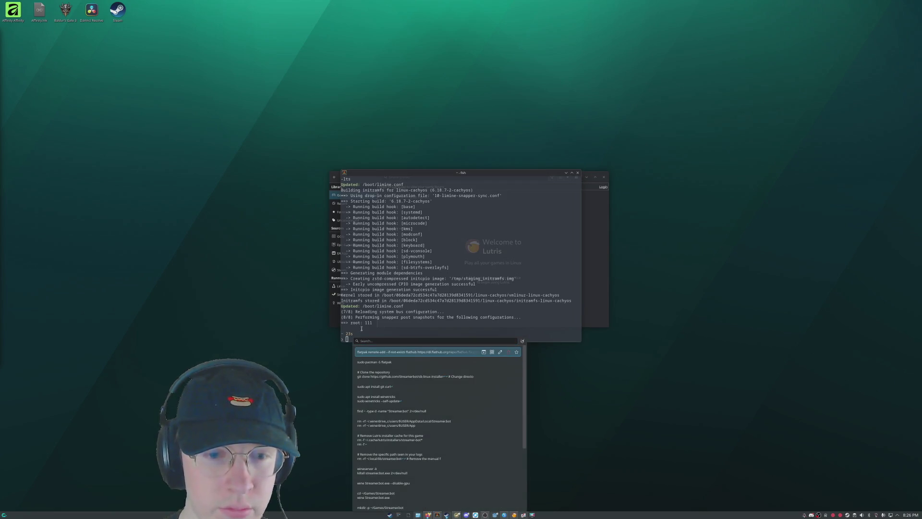
Dismiss the Klipper clipboard popup without pasting any saved command.
{"action": "key", "text": "Escape"}
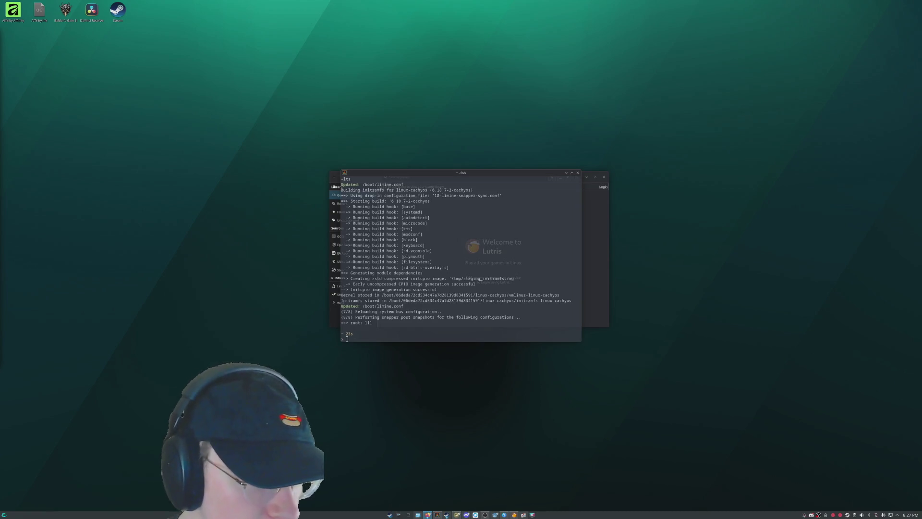
Move the terminal left beside Lutris, shift Lutris slightly, then close the terminal window.
{"action": "mouse_move", "coordinate": [461, 173]}
{"action": "left_mouse_down"}
{"action": "mouse_move", "coordinate": [223, 192]}
{"action": "mouse_move", "coordinate": [208, 174]}
{"action": "mouse_move", "coordinate": [232, 176]}
{"action": "mouse_move", "coordinate": [223, 175]}
{"action": "left_mouse_up"}
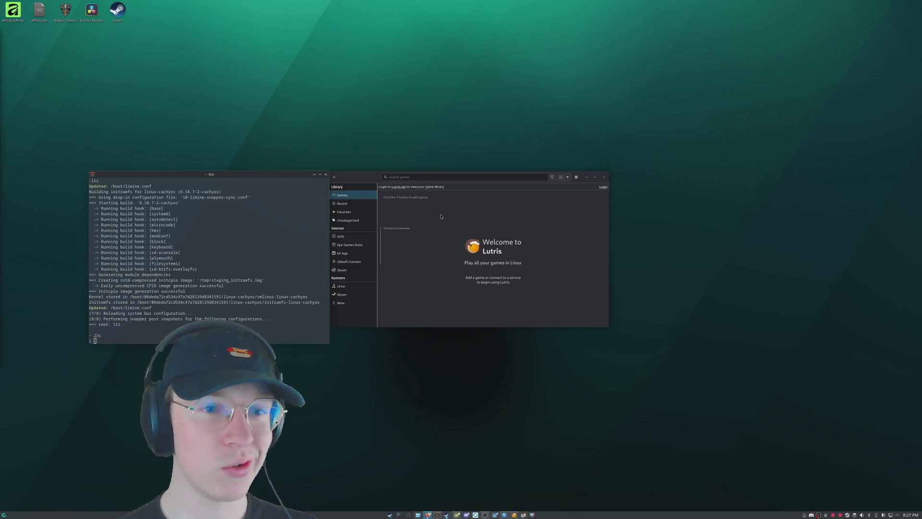
{"action": "left_click", "coordinate": [374, 177]}
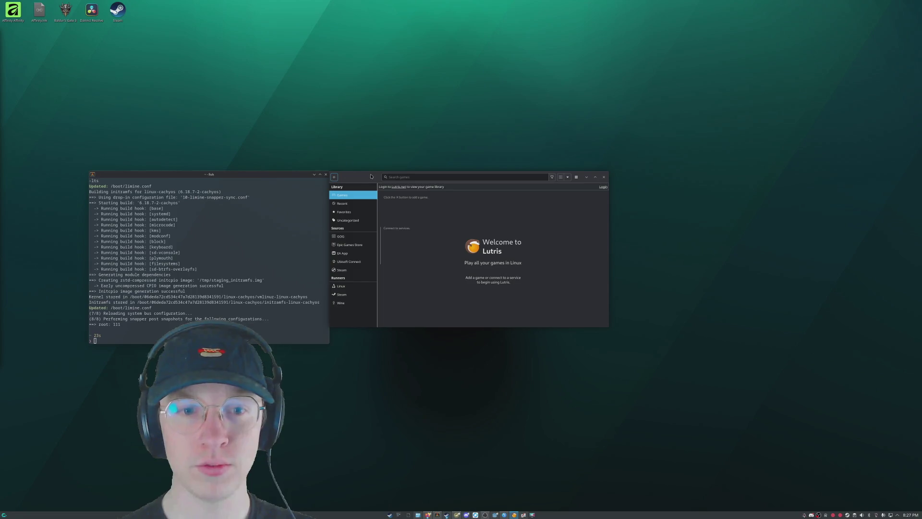
{"action": "mouse_move", "coordinate": [371, 176]}
{"action": "left_mouse_down"}
{"action": "mouse_move", "coordinate": [487, 176]}
{"action": "mouse_move", "coordinate": [372, 175]}
{"action": "left_mouse_up"}
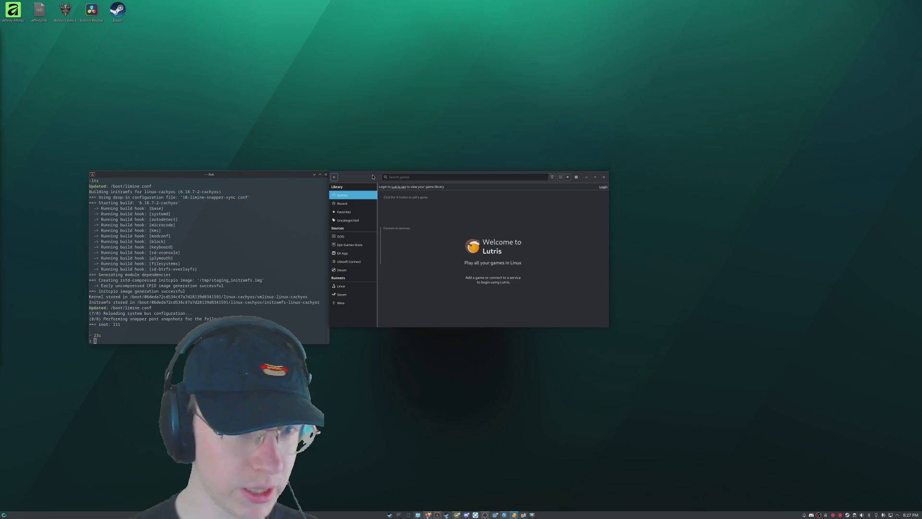
{"action": "left_click", "coordinate": [235, 174]}
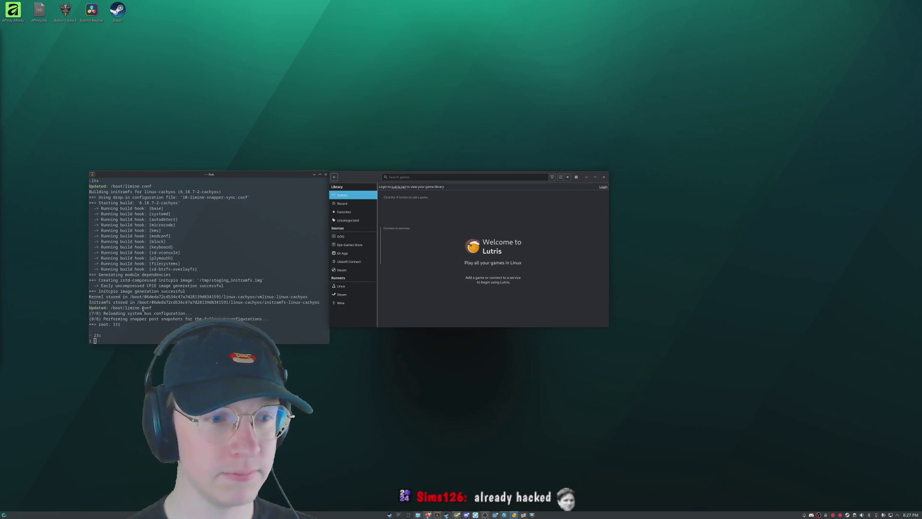
{"action": "left_click", "coordinate": [95, 341]}
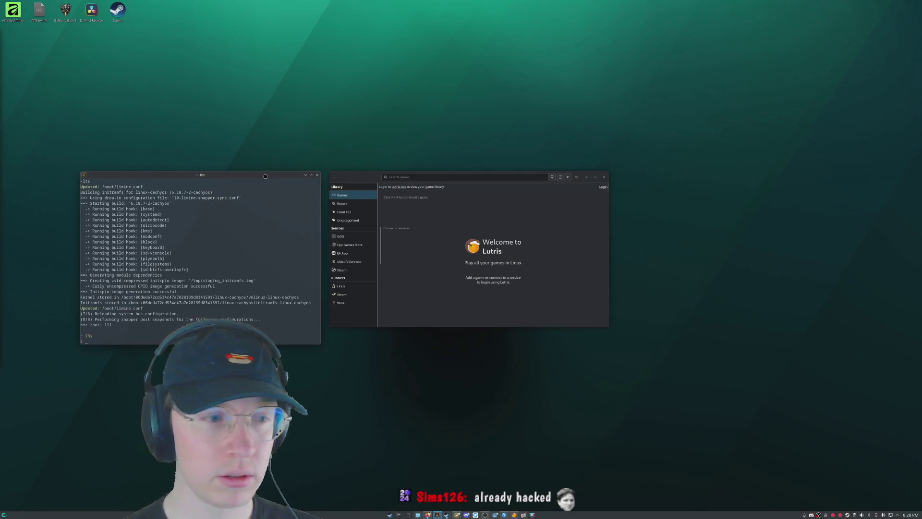
{"action": "left_click", "coordinate": [326, 175]}
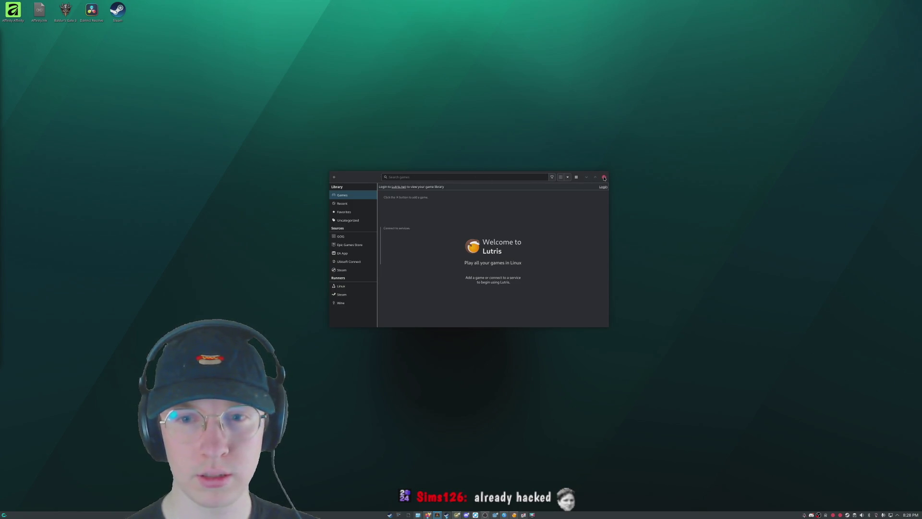
Close Lutris and bring the browser with the 'What Code is Like' lesson to the front.
{"action": "left_click", "coordinate": [604, 178]}
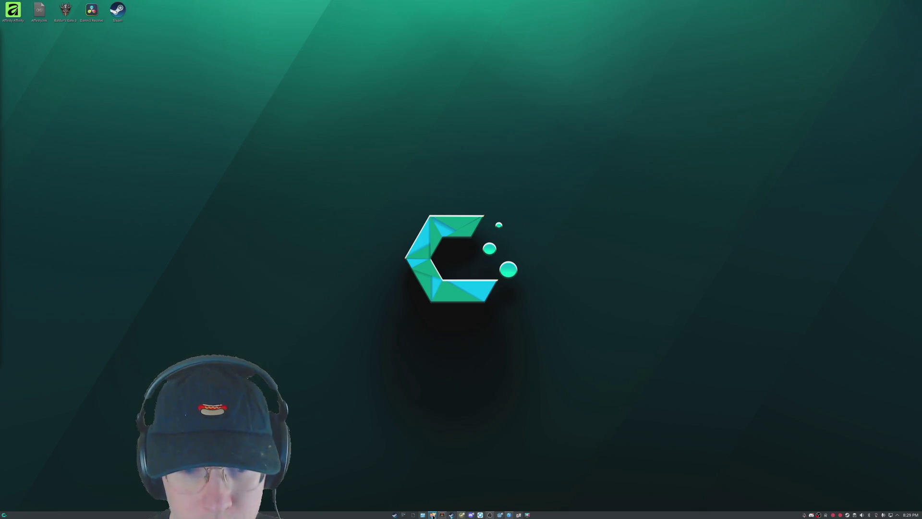
{"action": "mouse_move", "coordinate": [433, 515]}
{"action": "left_click", "coordinate": [443, 464]}
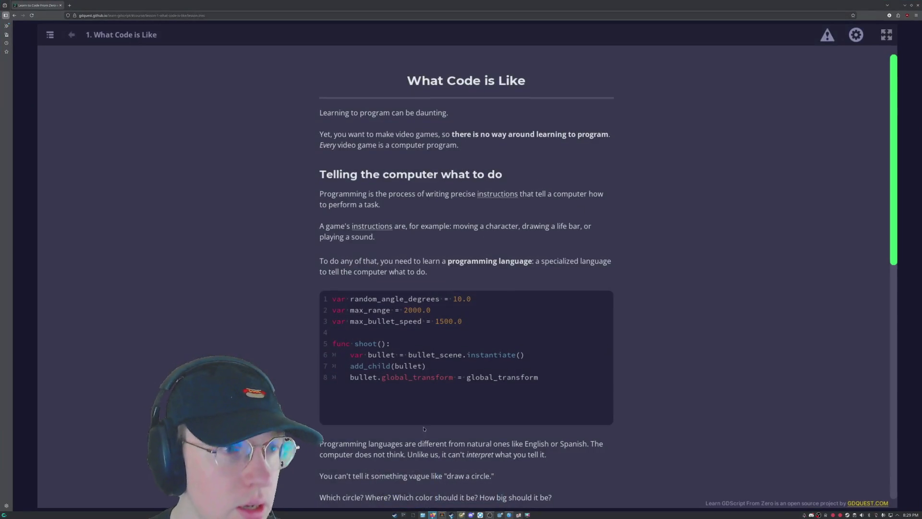
Answer lesson 1's two quizzes: programming language, and languages have many similarities.
{"action": "scroll", "coordinate": [243, 211], "scroll_direction": "down", "scroll_amount": 1}
{"action": "scroll", "coordinate": [244, 211], "scroll_direction": "up", "scroll_amount": 1}
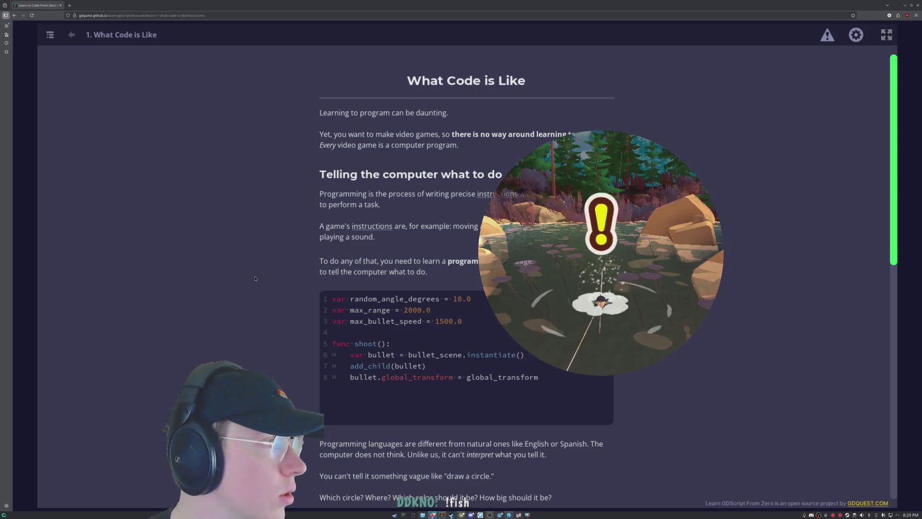
{"action": "scroll", "coordinate": [237, 275], "scroll_direction": "down", "scroll_amount": 5}
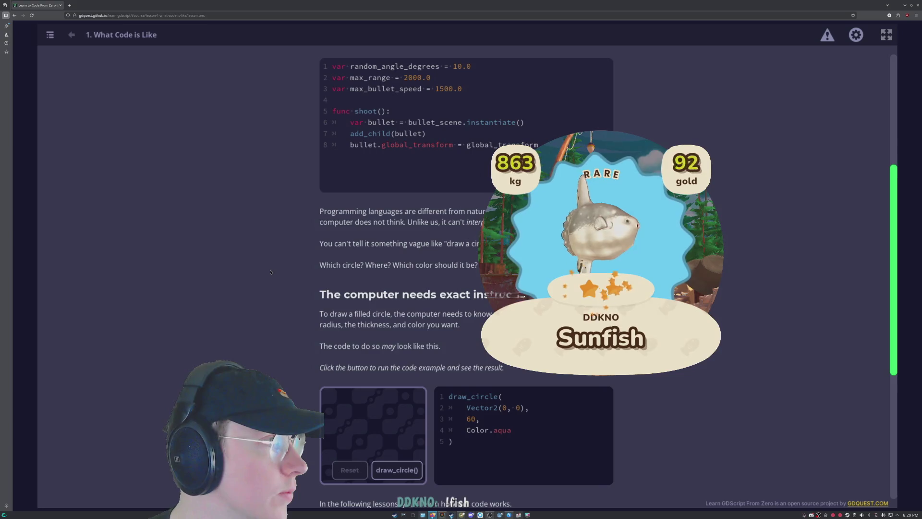
{"action": "scroll", "coordinate": [270, 272], "scroll_direction": "down", "scroll_amount": 3}
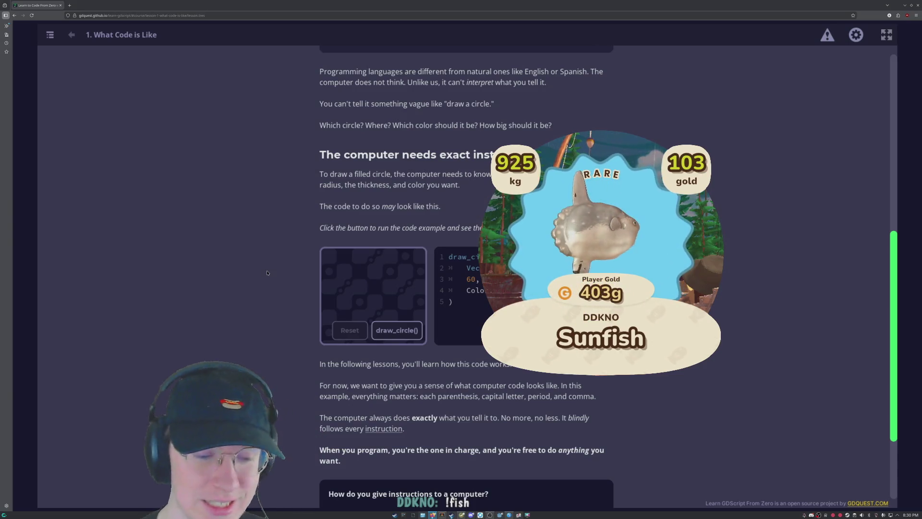
{"action": "scroll", "coordinate": [265, 273], "scroll_direction": "down", "scroll_amount": 2}
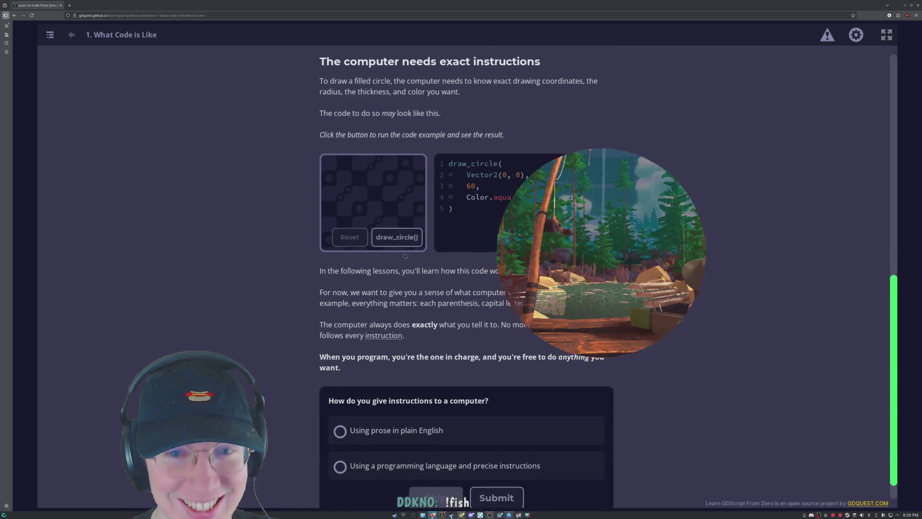
{"action": "scroll", "coordinate": [428, 201], "scroll_direction": "up", "scroll_amount": 6}
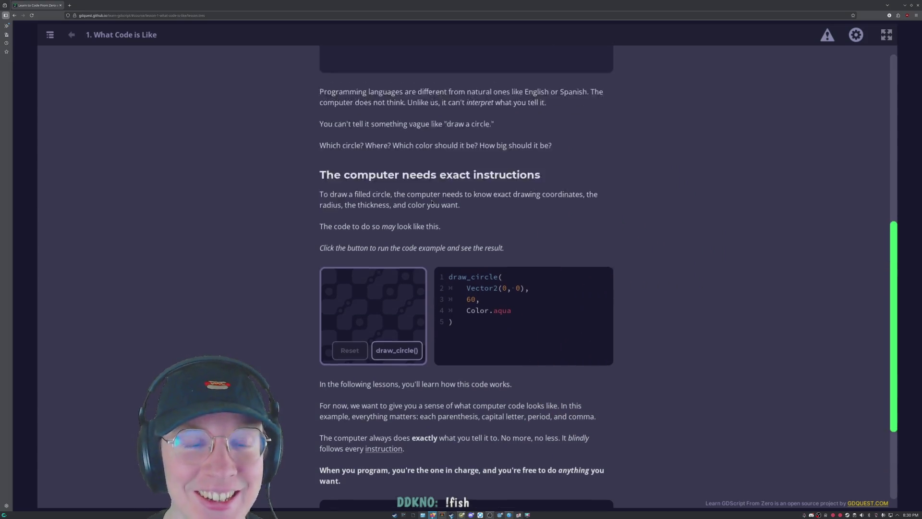
{"action": "scroll", "coordinate": [465, 199], "scroll_direction": "down", "scroll_amount": 4}
{"action": "scroll", "coordinate": [462, 199], "scroll_direction": "down", "scroll_amount": 3}
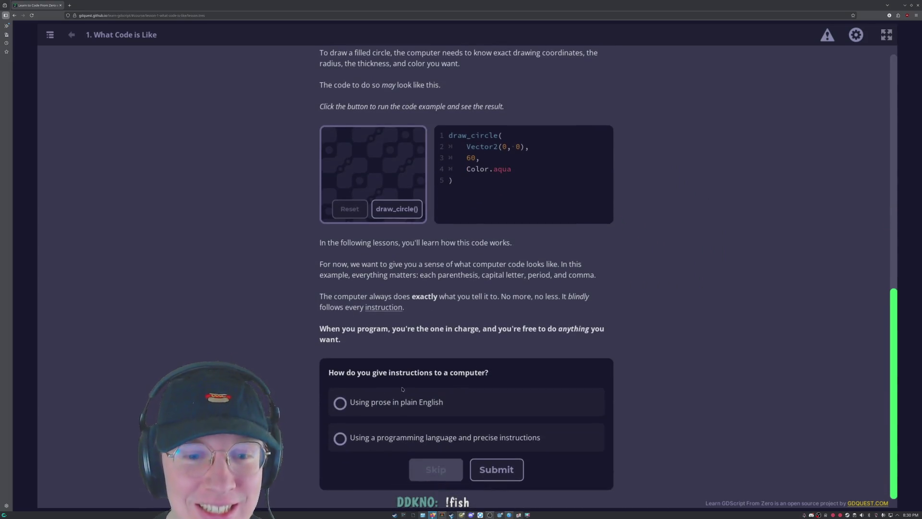
{"action": "left_click", "coordinate": [391, 436]}
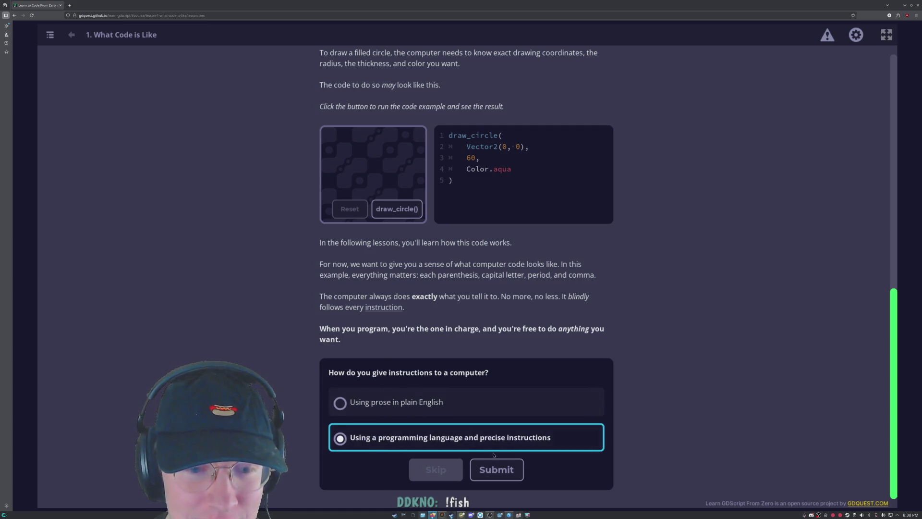
{"action": "left_click", "coordinate": [497, 469]}
{"action": "scroll", "coordinate": [272, 258], "scroll_direction": "down", "scroll_amount": 18}
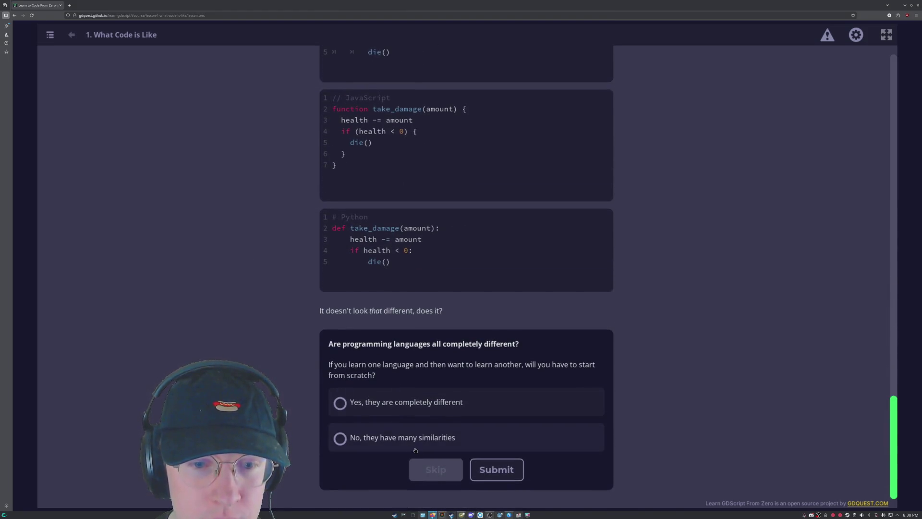
{"action": "left_click", "coordinate": [374, 436]}
{"action": "left_click", "coordinate": [496, 469]}
Expand 'Is this for Godot 4?', run the Try Your First Code practice, and continue to lesson 2.
{"action": "scroll", "coordinate": [228, 274], "scroll_direction": "down", "scroll_amount": 10}
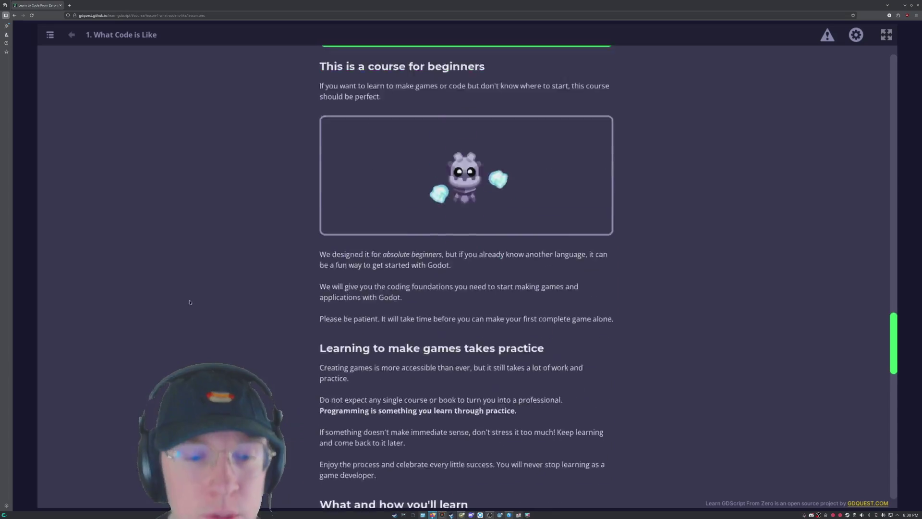
{"action": "scroll", "coordinate": [228, 274], "scroll_direction": "down", "scroll_amount": 8}
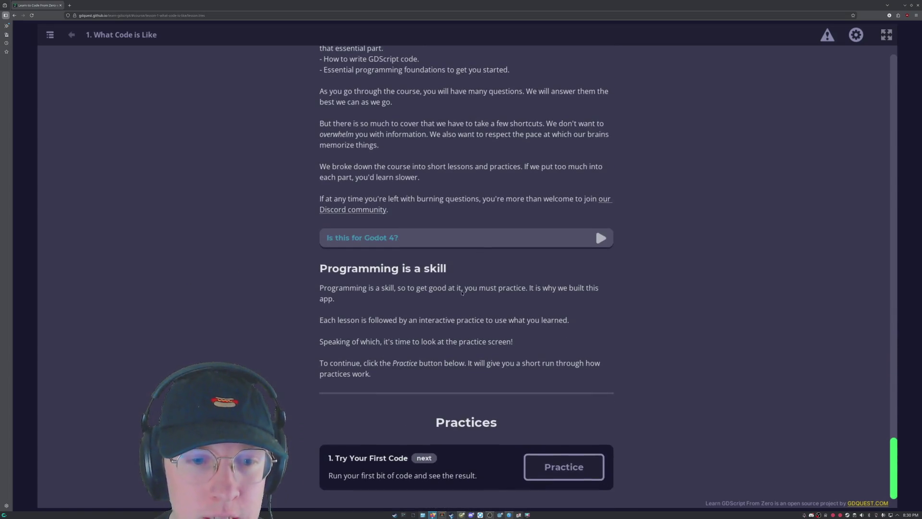
{"action": "left_click", "coordinate": [398, 232]}
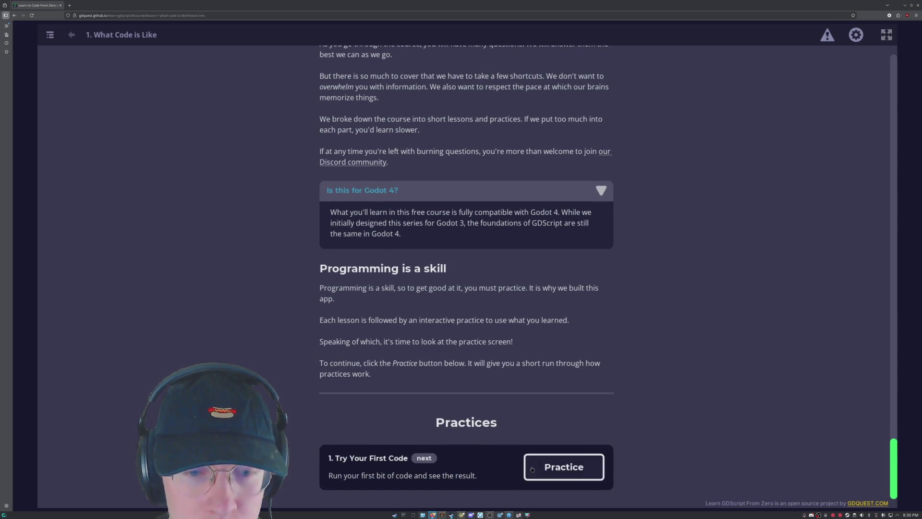
{"action": "left_click", "coordinate": [564, 467]}
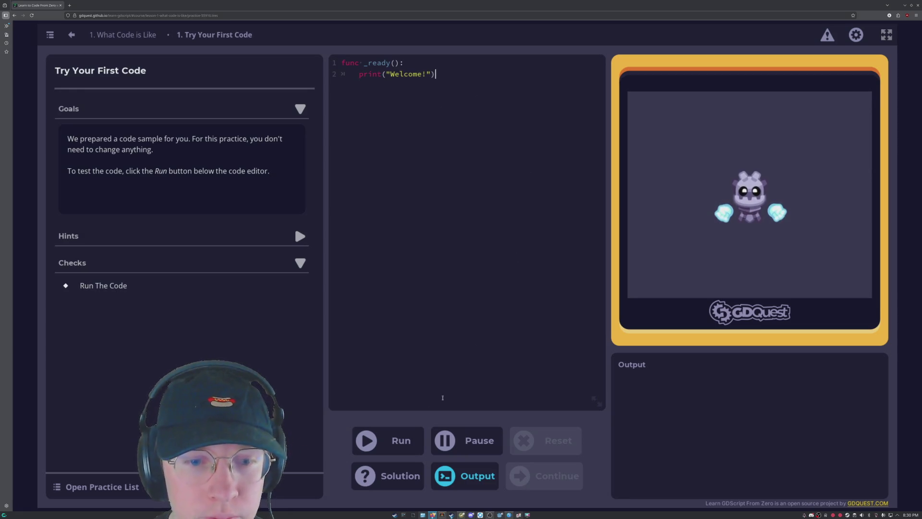
{"action": "left_click", "coordinate": [389, 440]}
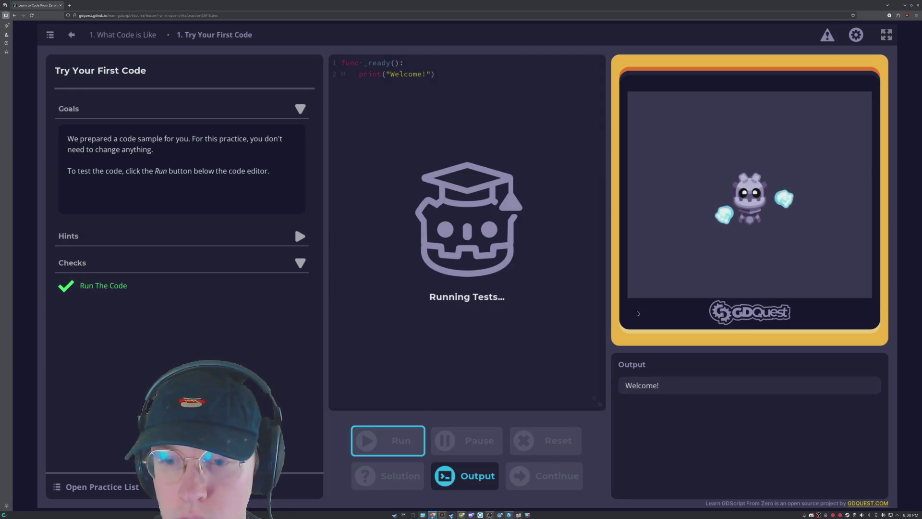
{"action": "left_click", "coordinate": [371, 320]}
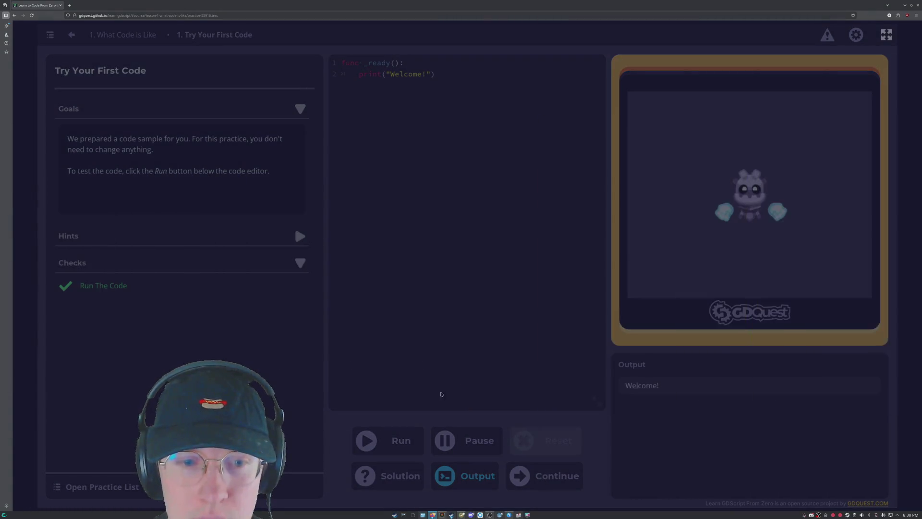
{"action": "left_click", "coordinate": [516, 316]}
{"action": "scroll", "coordinate": [521, 376], "scroll_direction": "down", "scroll_amount": 7}
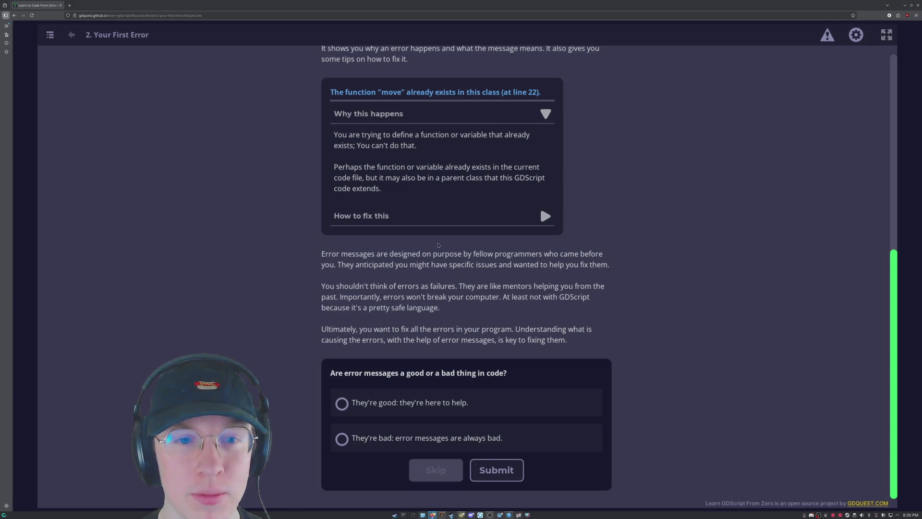
Answer the error-messages quiz with "They're good", then open Fix Your First Error at the commented return line.
{"action": "scroll", "coordinate": [491, 270], "scroll_direction": "up", "scroll_amount": 5}
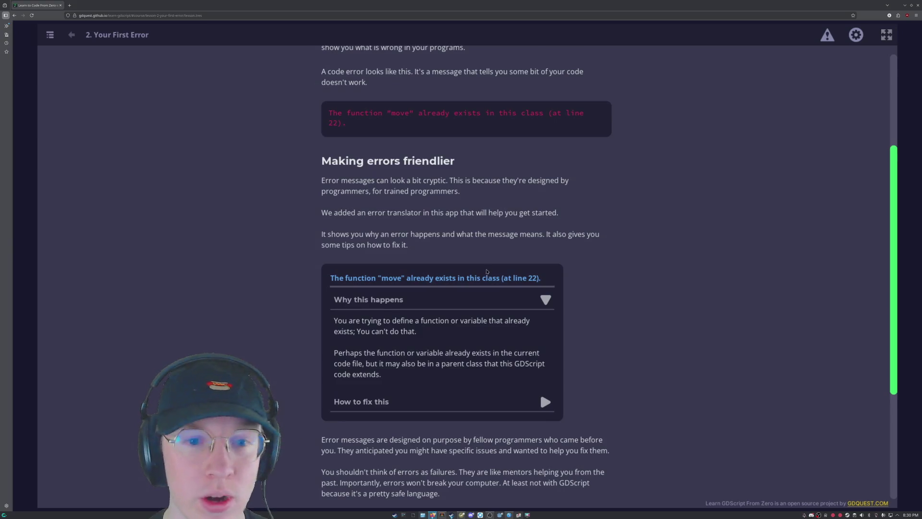
{"action": "scroll", "coordinate": [443, 199], "scroll_direction": "down", "scroll_amount": 1}
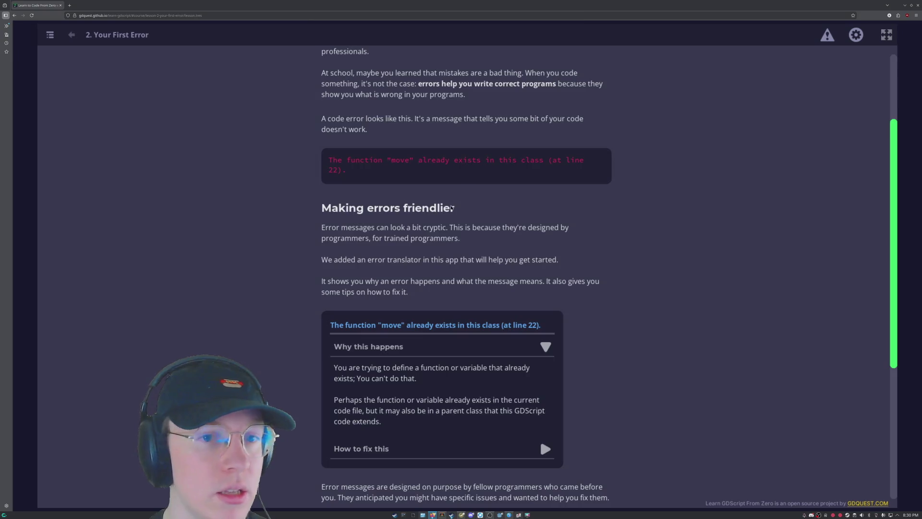
{"action": "scroll", "coordinate": [469, 189], "scroll_direction": "down", "scroll_amount": 3}
{"action": "scroll", "coordinate": [509, 239], "scroll_direction": "down", "scroll_amount": 1}
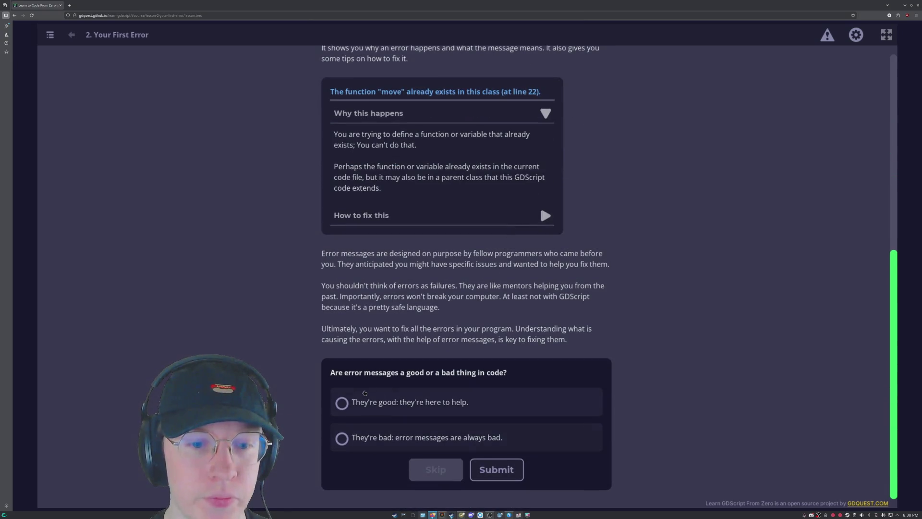
{"action": "left_click", "coordinate": [407, 411]}
{"action": "left_click", "coordinate": [496, 469]}
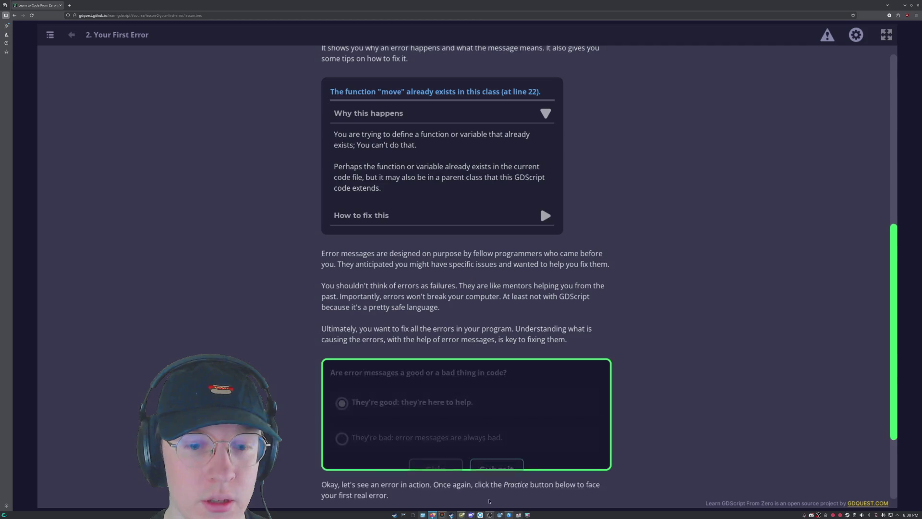
{"action": "scroll", "coordinate": [400, 342], "scroll_direction": "down", "scroll_amount": 2}
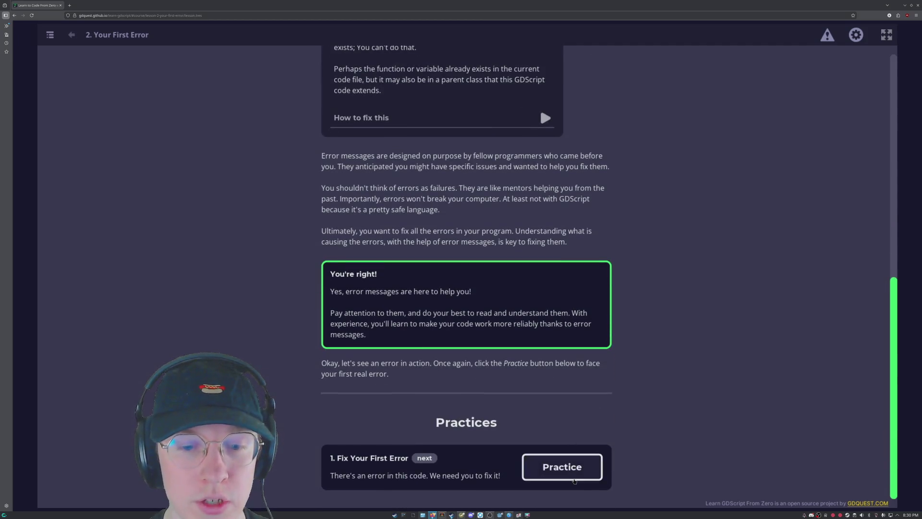
{"action": "left_click", "coordinate": [562, 467]}
{"action": "left_click", "coordinate": [396, 75]}
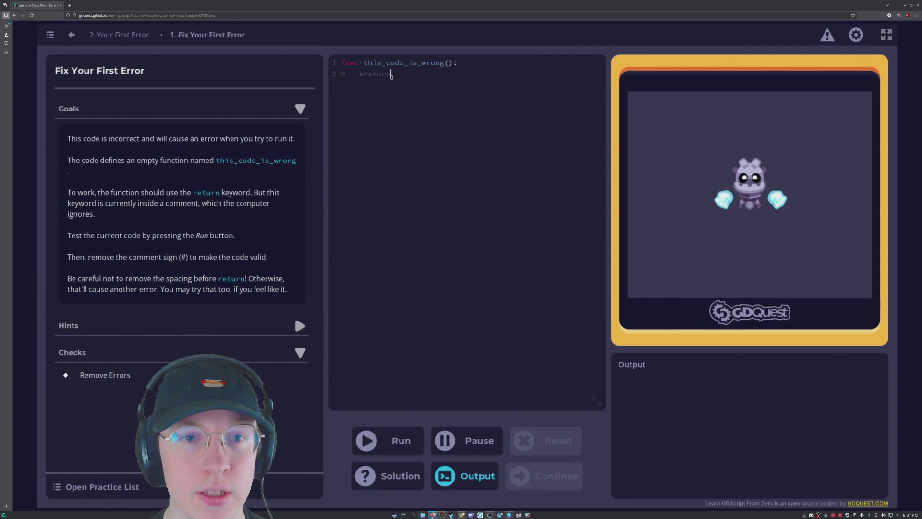
Remove the '#' before return on line 2, run the fix, and continue to lesson 3.
{"action": "left_click_drag", "start_coordinate": [397, 75], "coordinate": [358, 76]}
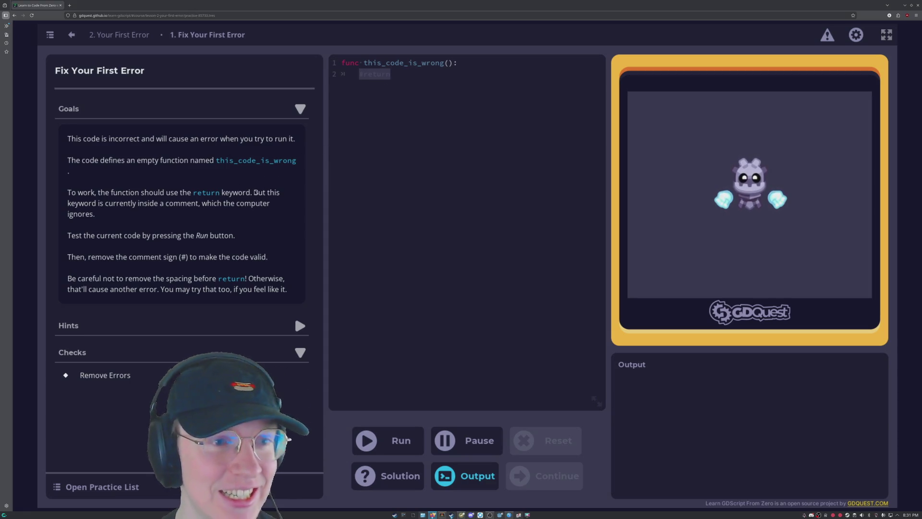
{"action": "key", "text": "Left"}
{"action": "key", "text": "Delete"}
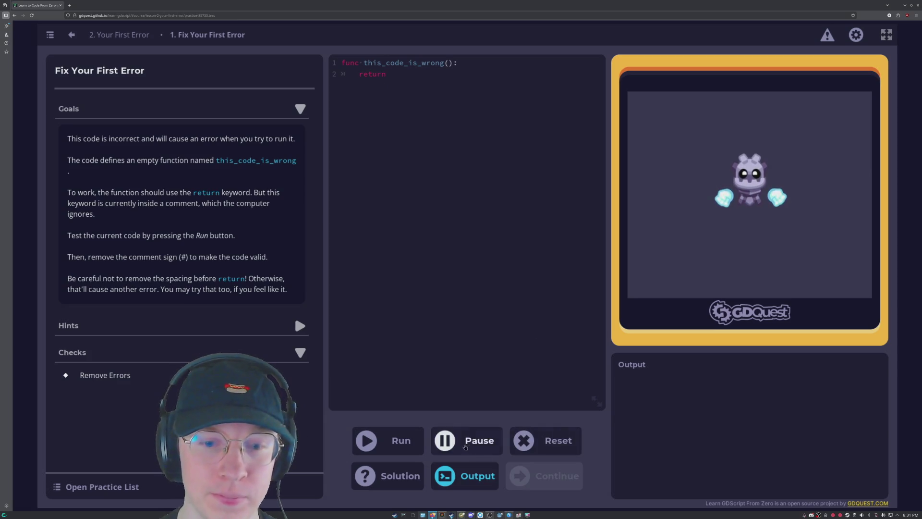
{"action": "left_click", "coordinate": [376, 440]}
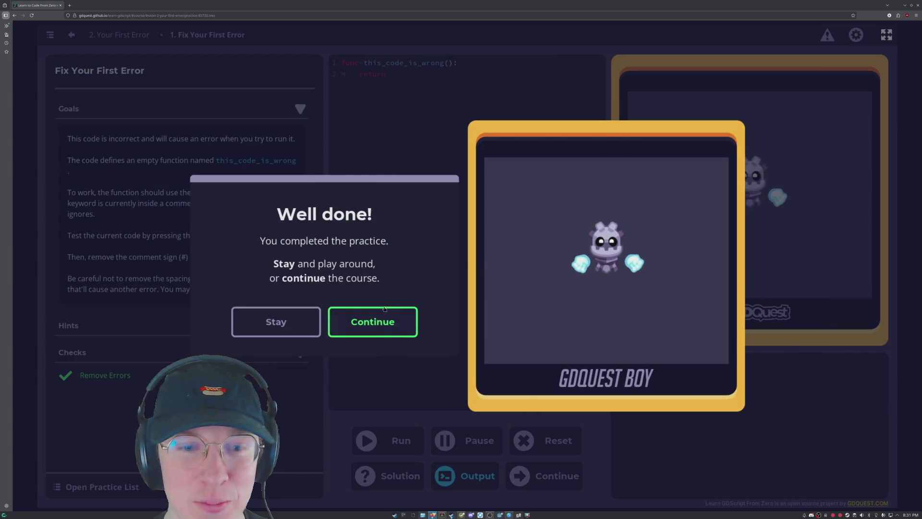
{"action": "left_click", "coordinate": [370, 322]}
{"action": "left_click", "coordinate": [498, 316]}
Answer the show() quiz: it makes the entity visible and calls the show function.
{"action": "scroll", "coordinate": [356, 373], "scroll_direction": "down", "scroll_amount": 10}
{"action": "scroll", "coordinate": [357, 373], "scroll_direction": "up", "scroll_amount": 3}
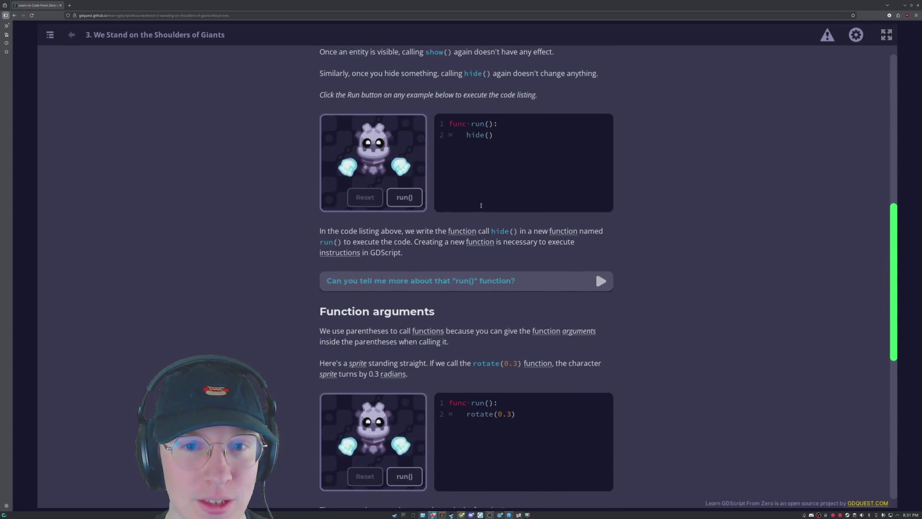
{"action": "scroll", "coordinate": [510, 250], "scroll_direction": "down", "scroll_amount": 7}
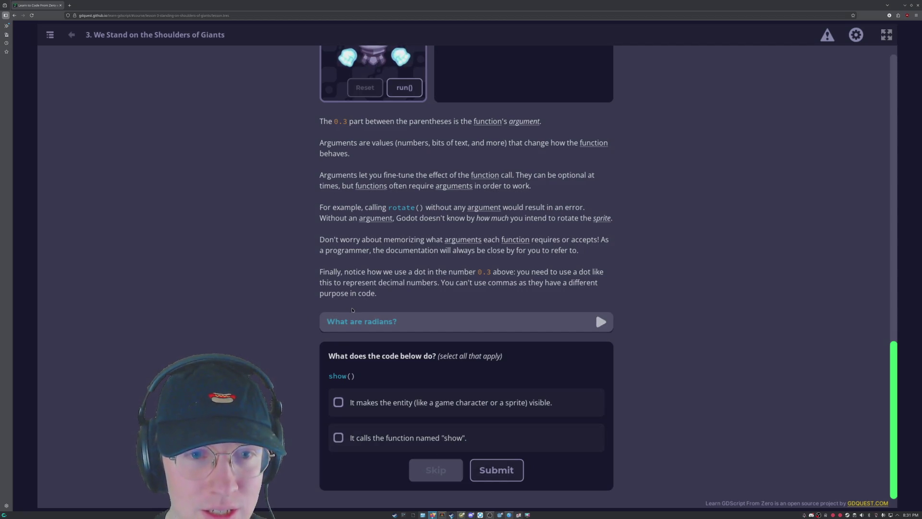
{"action": "scroll", "coordinate": [501, 236], "scroll_direction": "up", "scroll_amount": 3}
{"action": "scroll", "coordinate": [501, 237], "scroll_direction": "down", "scroll_amount": 3}
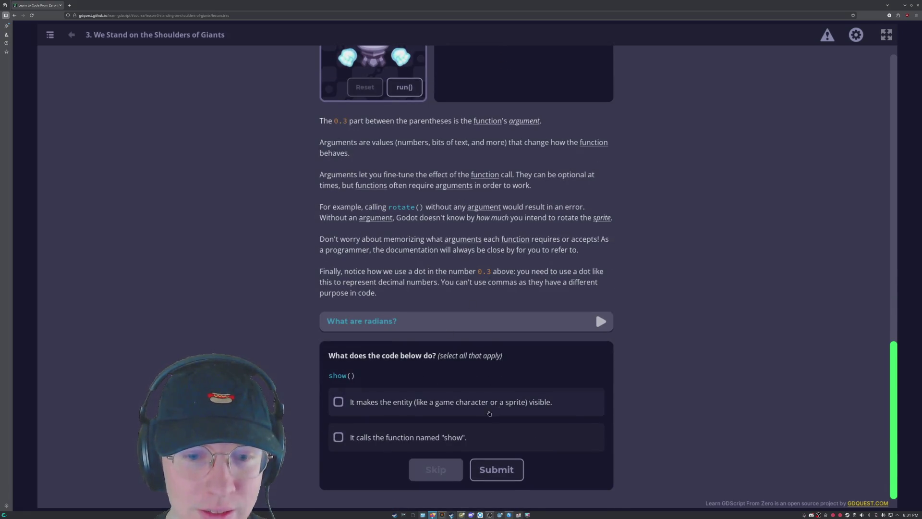
{"action": "left_click", "coordinate": [352, 406]}
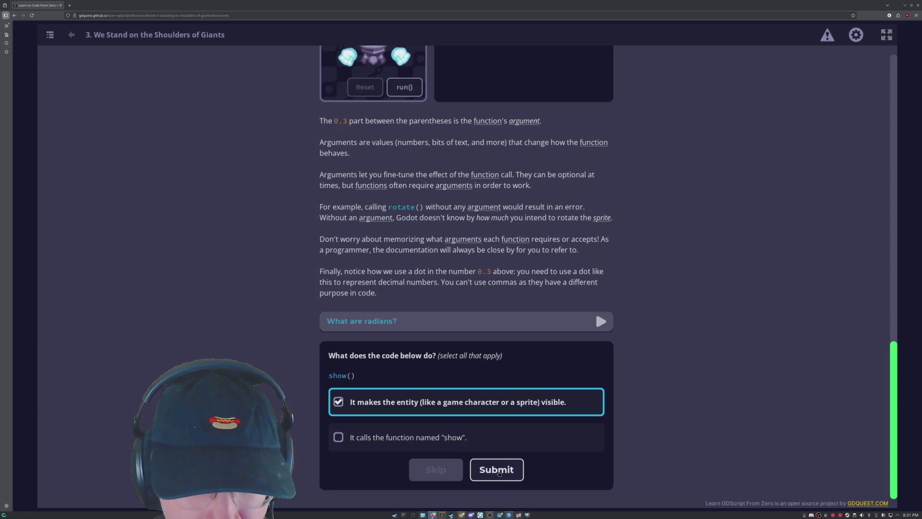
{"action": "left_click", "coordinate": [425, 447]}
{"action": "left_click", "coordinate": [497, 469]}
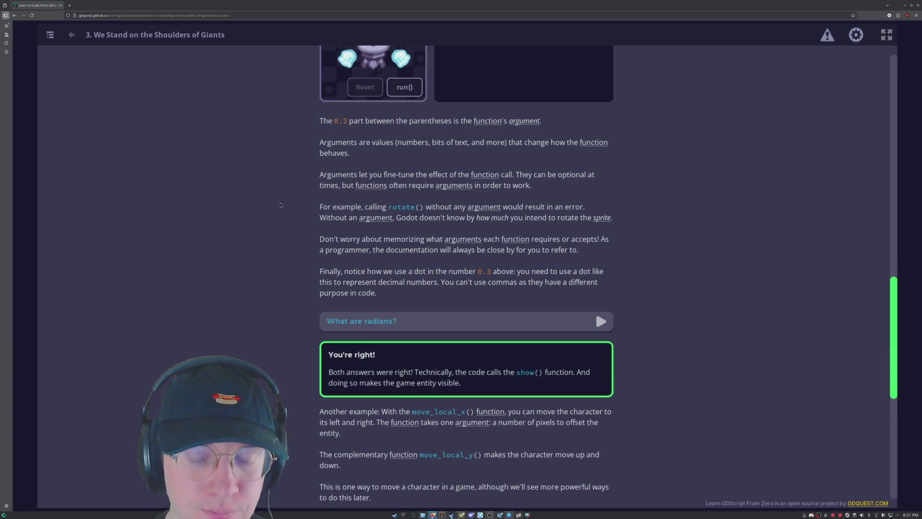
Answer 'How do you call a function?' with its name followed by parentheses, after one wrong try.
{"action": "scroll", "coordinate": [294, 246], "scroll_direction": "down", "scroll_amount": 6}
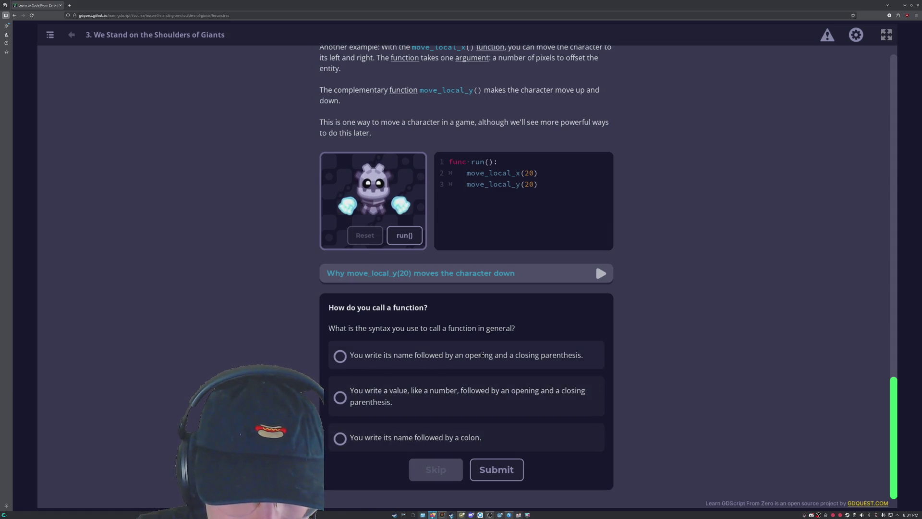
{"action": "left_click", "coordinate": [478, 397]}
{"action": "left_click", "coordinate": [496, 469]}
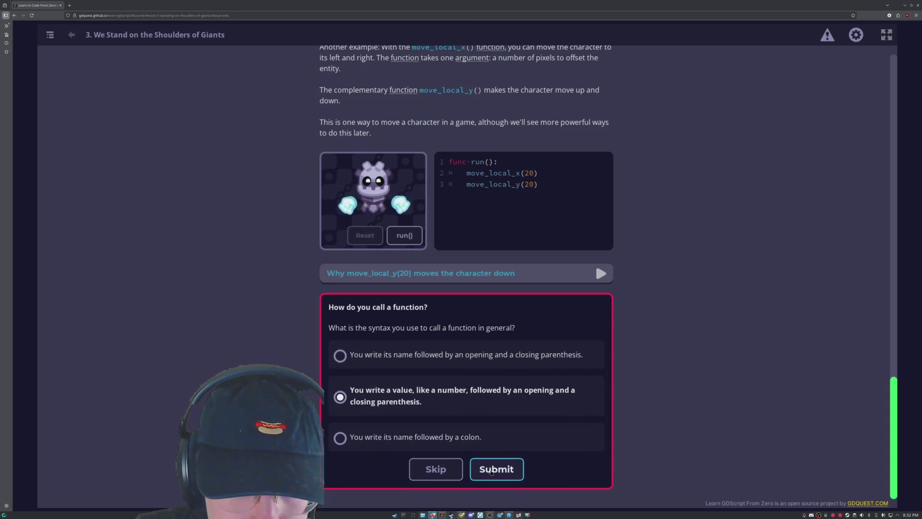
{"action": "left_click", "coordinate": [432, 356]}
{"action": "left_click", "coordinate": [496, 481]}
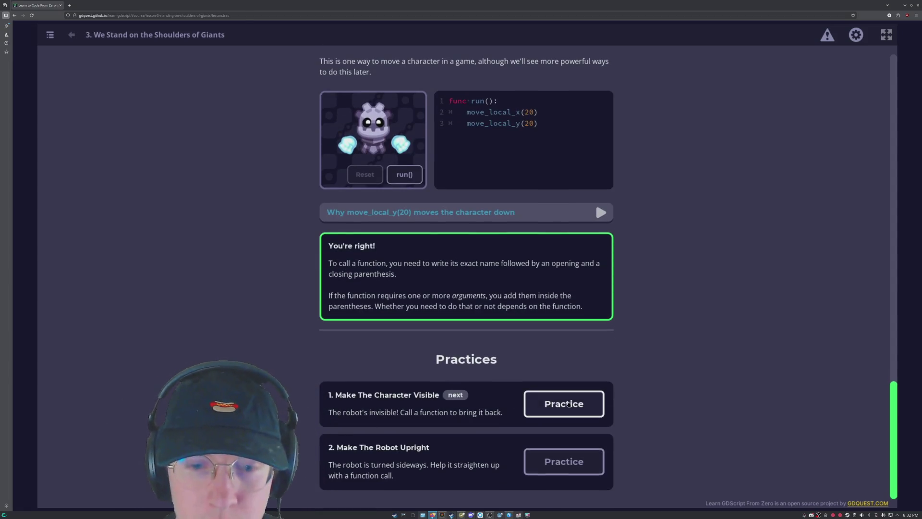
{"action": "left_click", "coordinate": [568, 403]}
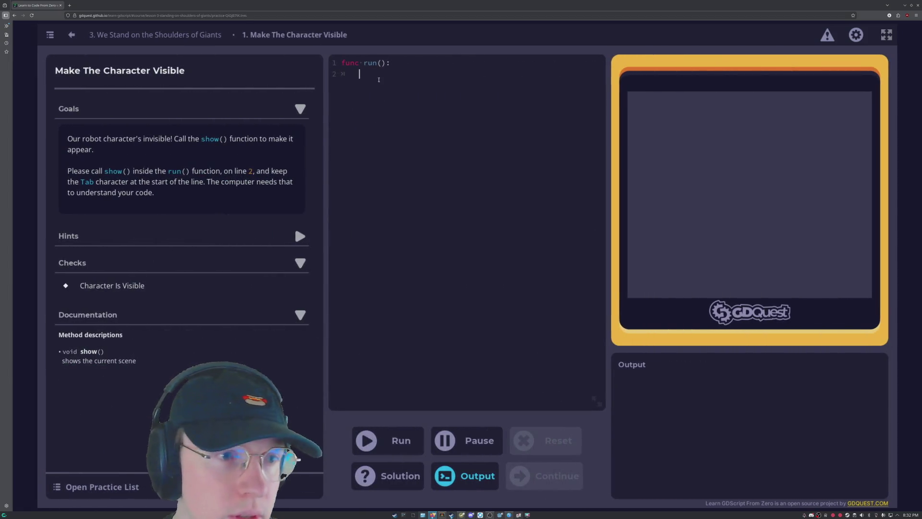
Type show() on line 2 of run() and run it so the robot appears.
{"action": "type", "text": "show"}
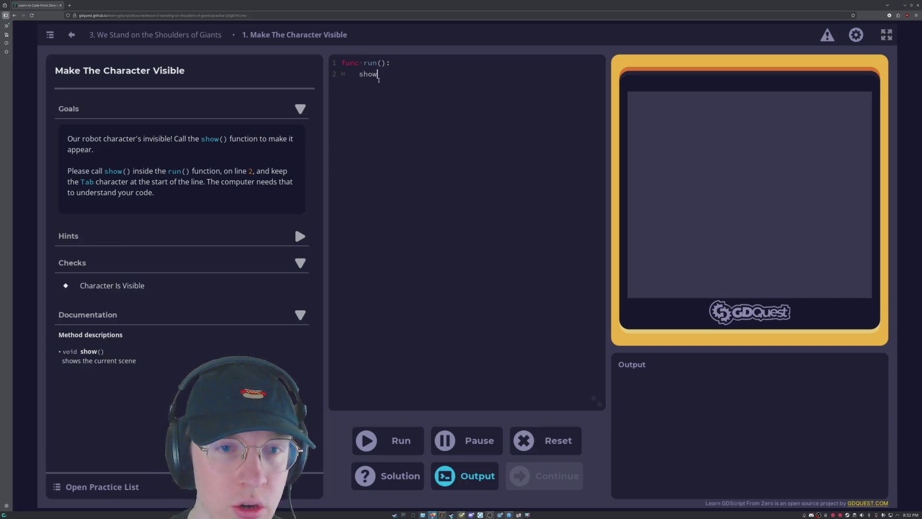
{"action": "type", "text": "()"}
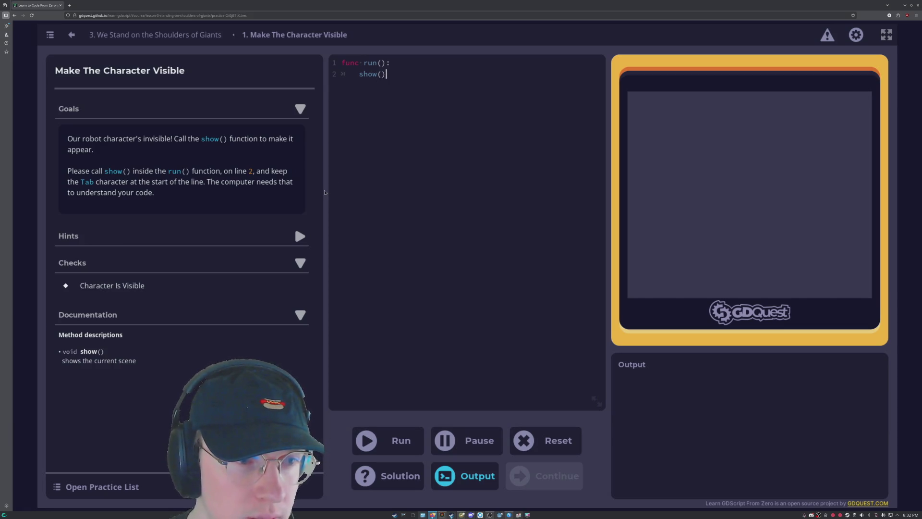
{"action": "left_click", "coordinate": [388, 441]}
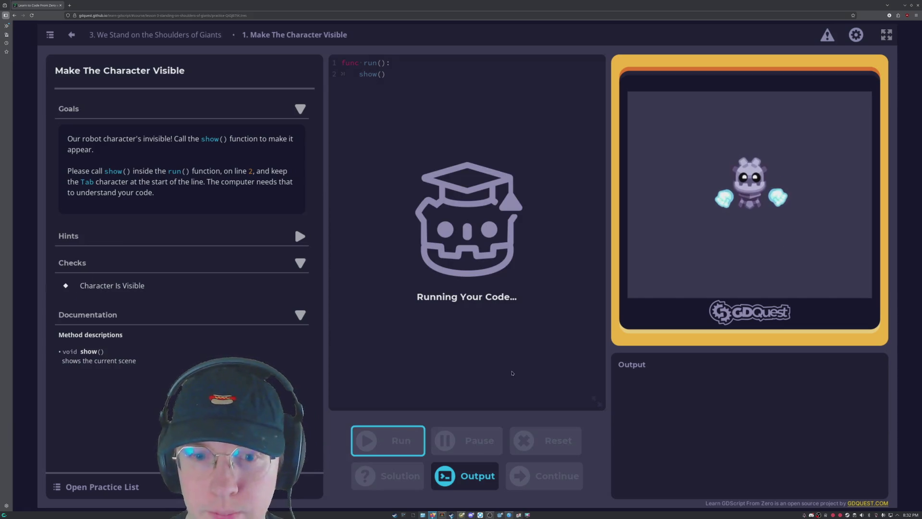
{"action": "left_click", "coordinate": [548, 480]}
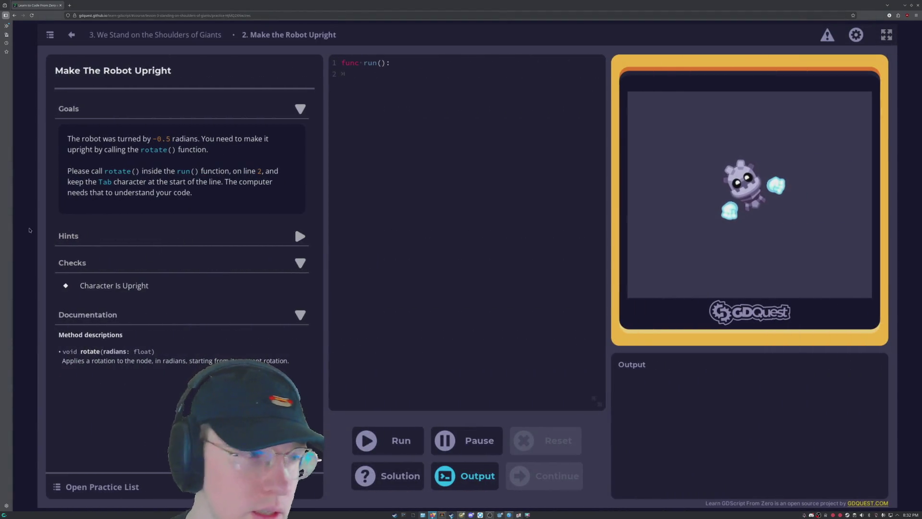
Enter rotate(0.5) on line 2 and run it so the robot stands upright.
{"action": "left_click", "coordinate": [125, 264]}
{"action": "left_click", "coordinate": [124, 264]}
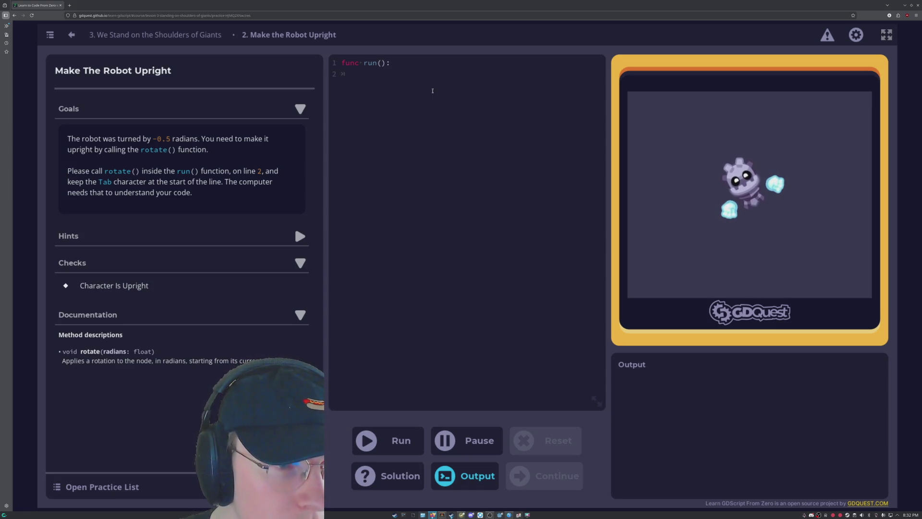
{"action": "type", "text": "rotat"}
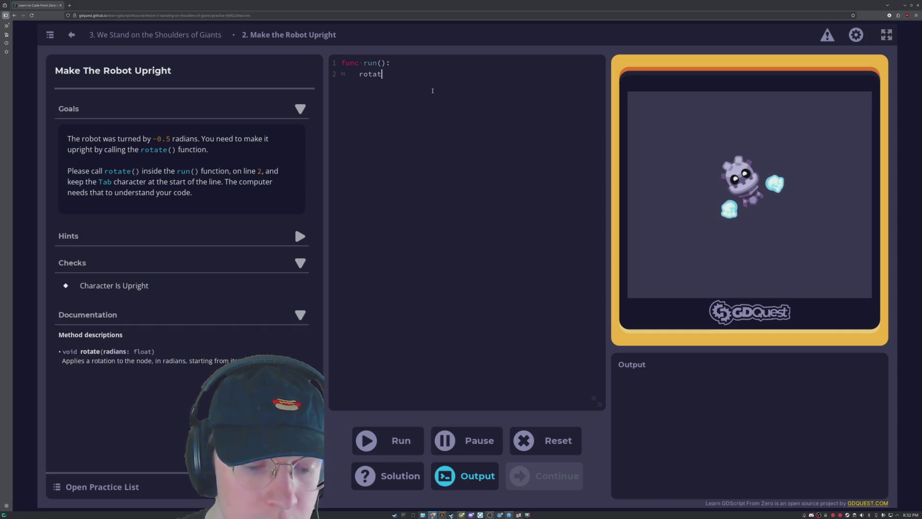
{"action": "type", "text": "e("}
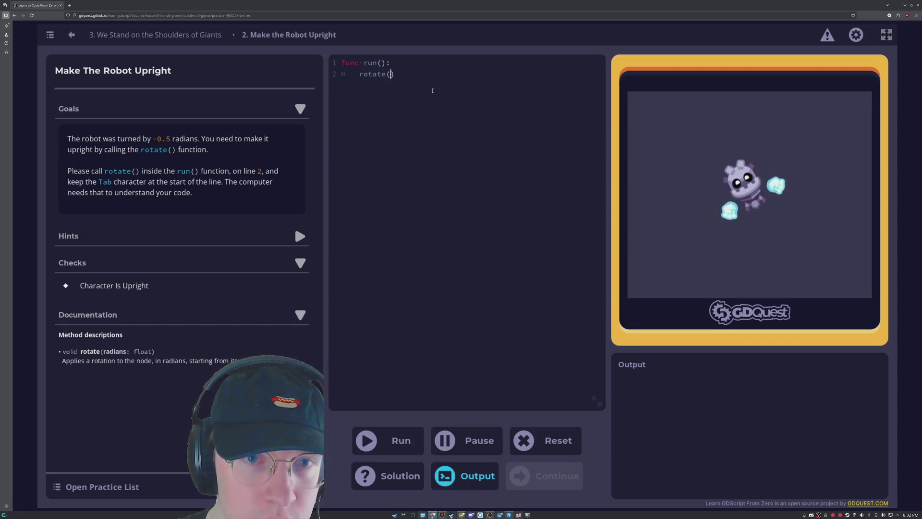
{"action": "type", "text": "0.5"}
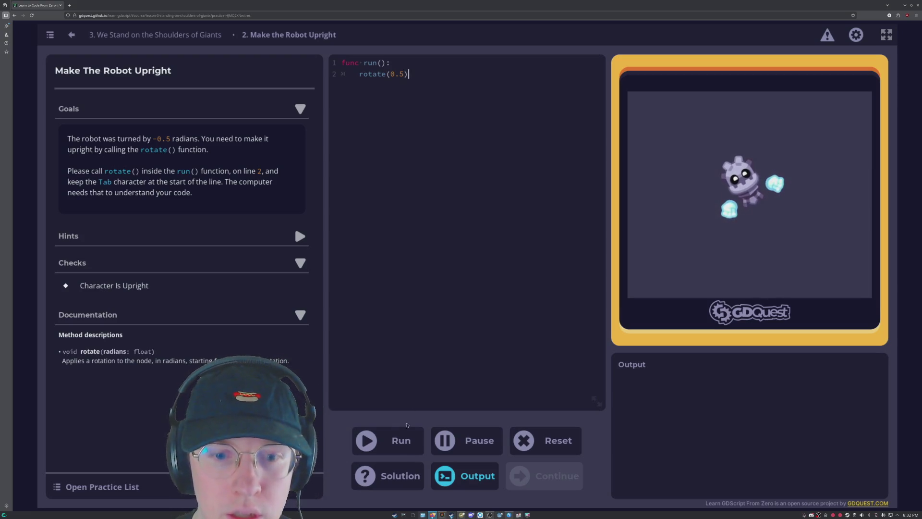
{"action": "left_click", "coordinate": [397, 452]}
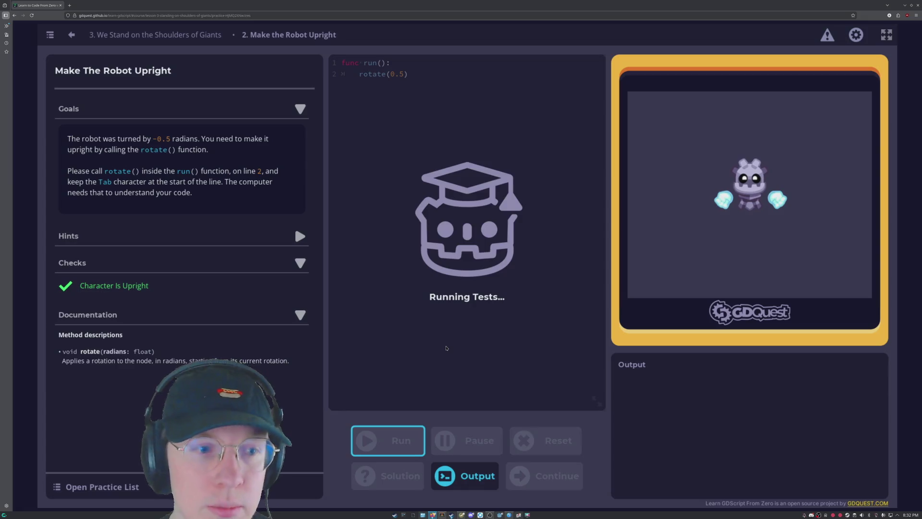
{"action": "left_click", "coordinate": [410, 318]}
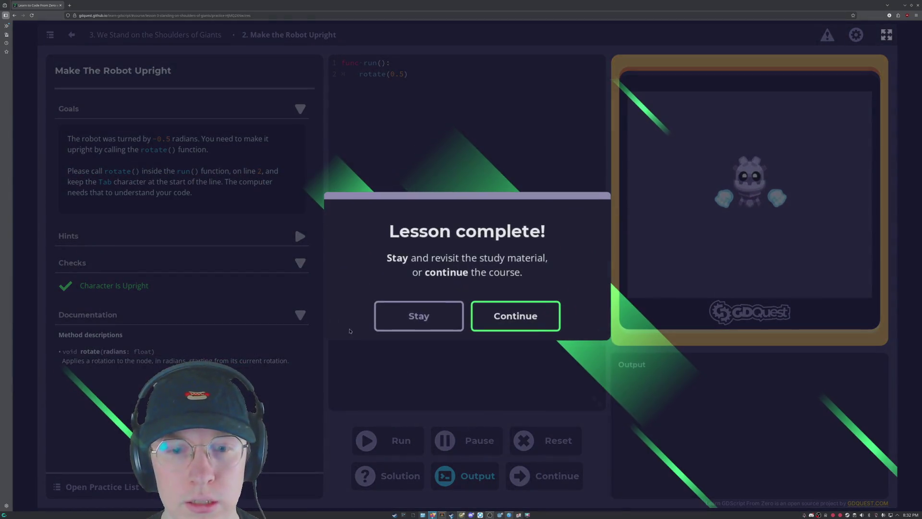
Continue to lesson 4, Drawing a Rectangle, and scroll through its content.
{"action": "left_click", "coordinate": [517, 315]}
{"action": "scroll", "coordinate": [332, 218], "scroll_direction": "down", "scroll_amount": 15}
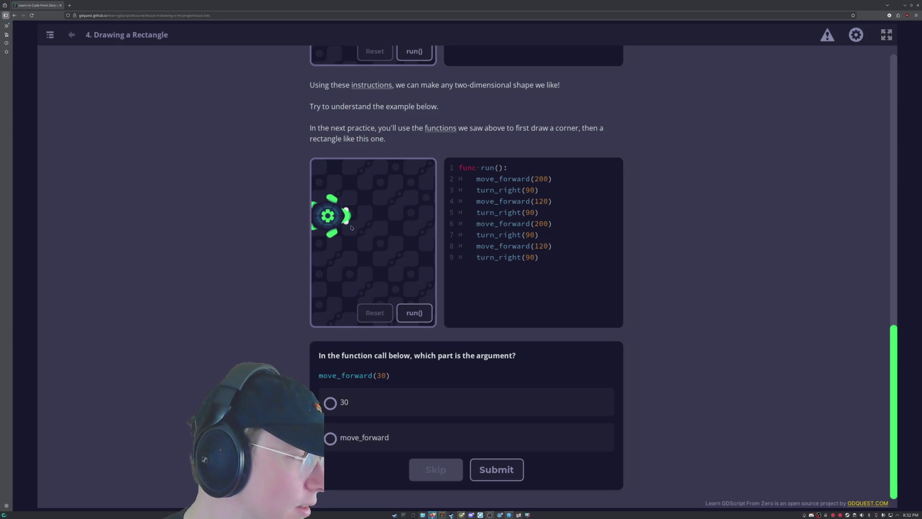
{"action": "scroll", "coordinate": [457, 323], "scroll_direction": "up", "scroll_amount": 5}
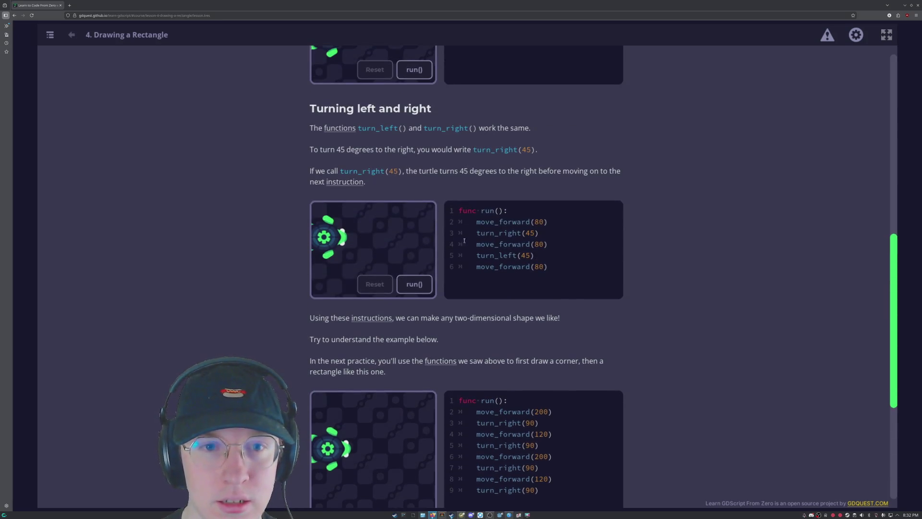
{"action": "scroll", "coordinate": [464, 244], "scroll_direction": "up", "scroll_amount": 3}
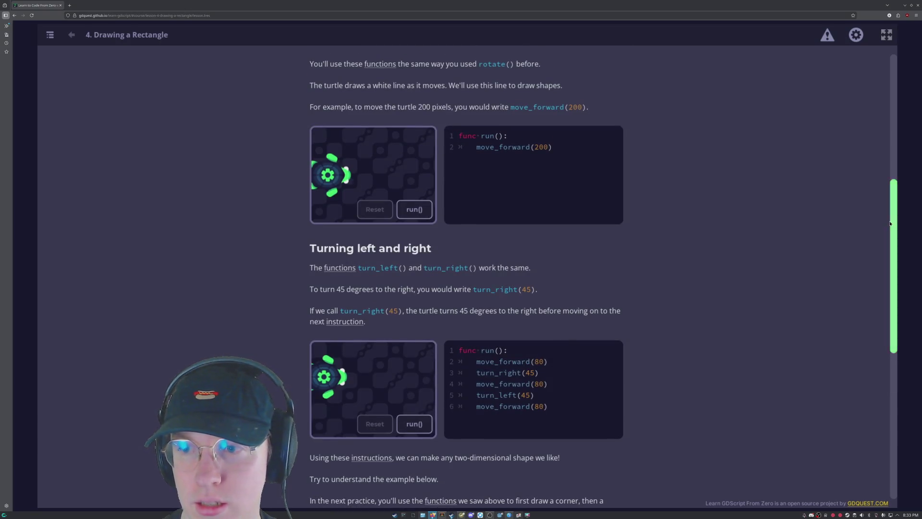
{"action": "left_click_drag", "start_coordinate": [892, 214], "coordinate": [887, 95]}
{"action": "scroll", "coordinate": [845, 110], "scroll_direction": "down", "scroll_amount": 5}
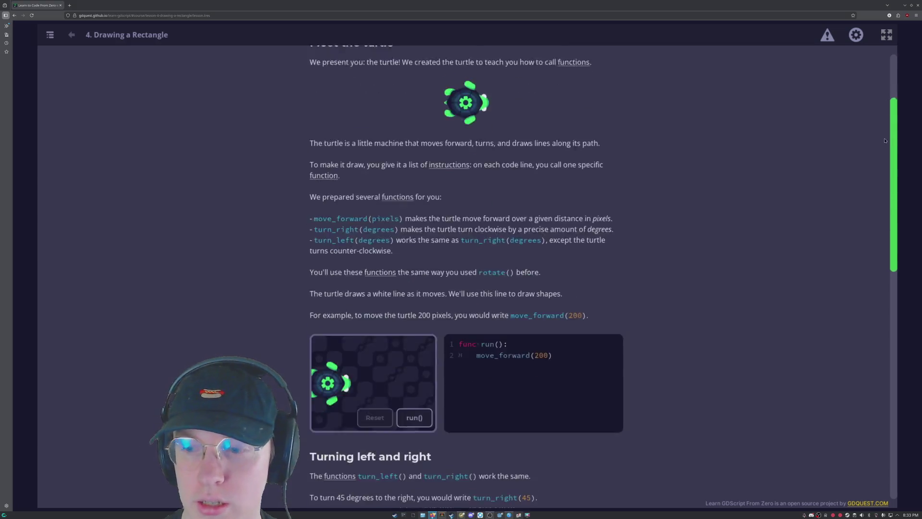
{"action": "scroll", "coordinate": [788, 134], "scroll_direction": "up", "scroll_amount": 5}
{"action": "scroll", "coordinate": [431, 424], "scroll_direction": "down", "scroll_amount": 13}
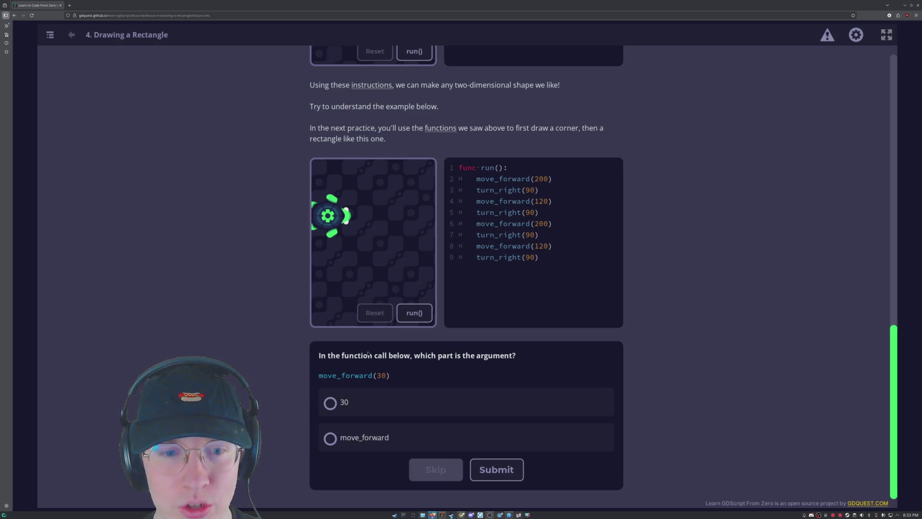
Answer the move_forward(30) argument quiz with 30 and submit it.
{"action": "left_click", "coordinate": [355, 407]}
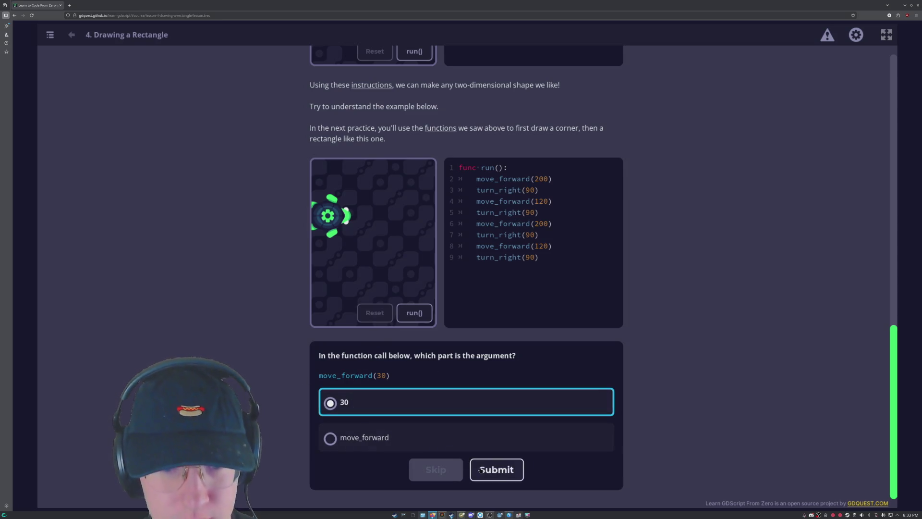
{"action": "left_click", "coordinate": [496, 469]}
{"action": "scroll", "coordinate": [640, 329], "scroll_direction": "down", "scroll_amount": 9}
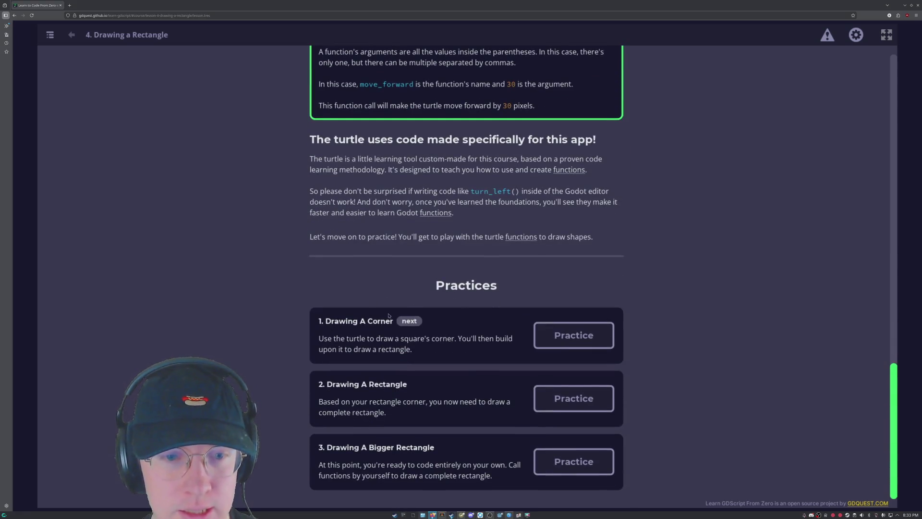
{"action": "left_click", "coordinate": [573, 334]}
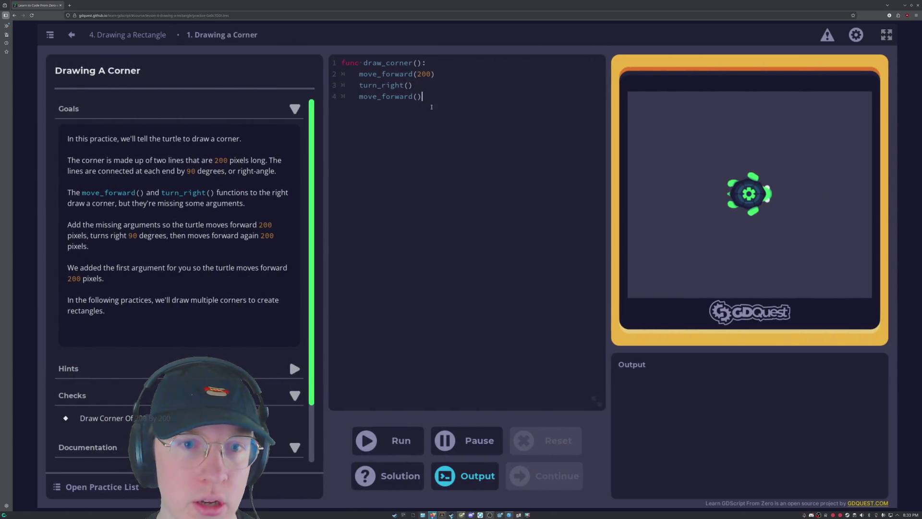
Complete the corner code with turn_right(90) and move_forward(200) and run it.
{"action": "left_click", "coordinate": [408, 85]}
{"action": "type", "text": "90"}
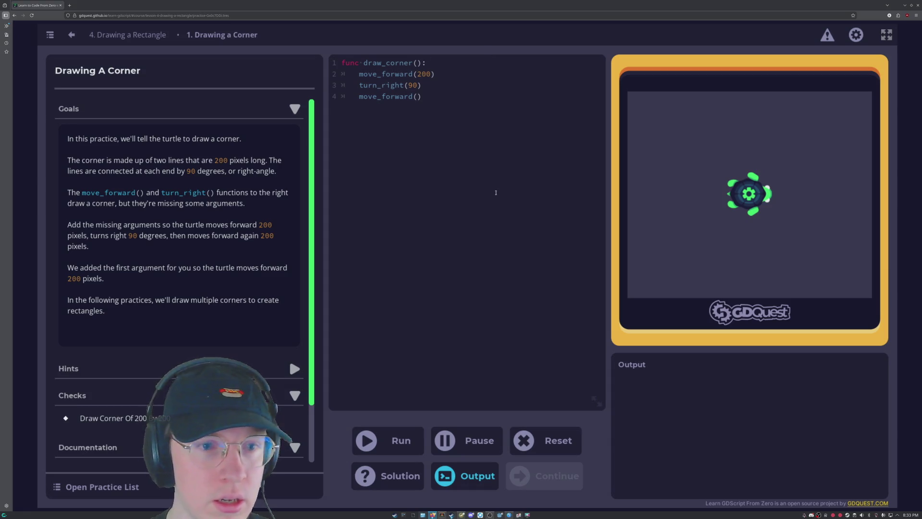
{"action": "type", "text": "200"}
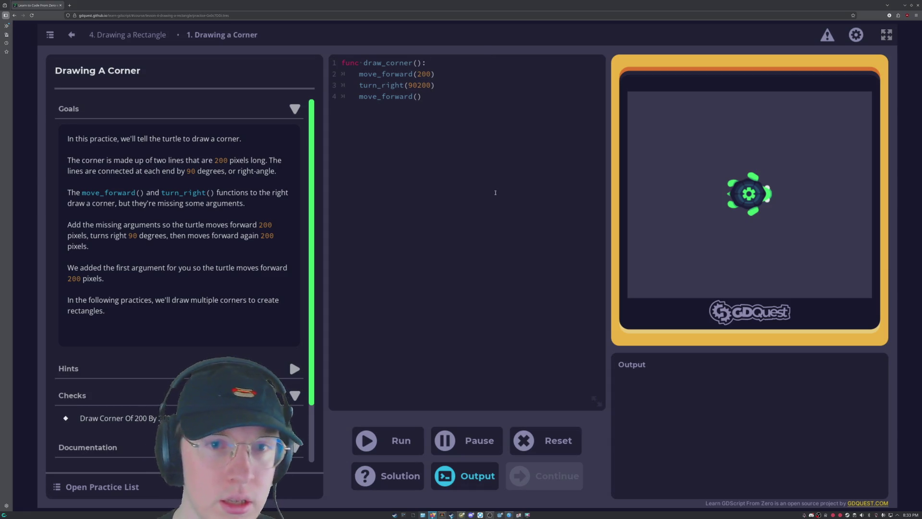
{"action": "key", "text": "BackSpace"}
{"action": "key", "text": "BackSpace"}
{"action": "key", "text": "BackSpace"}
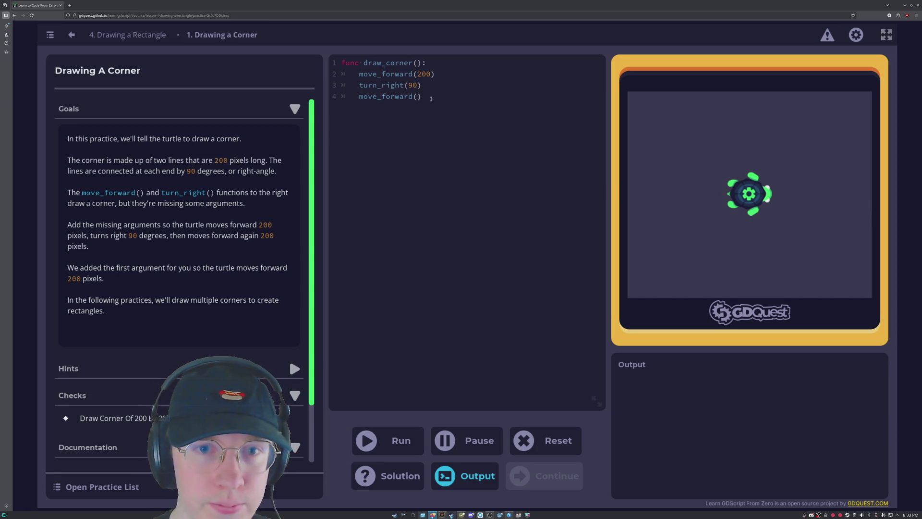
{"action": "key", "text": "Down"}
{"action": "type", "text": "200"}
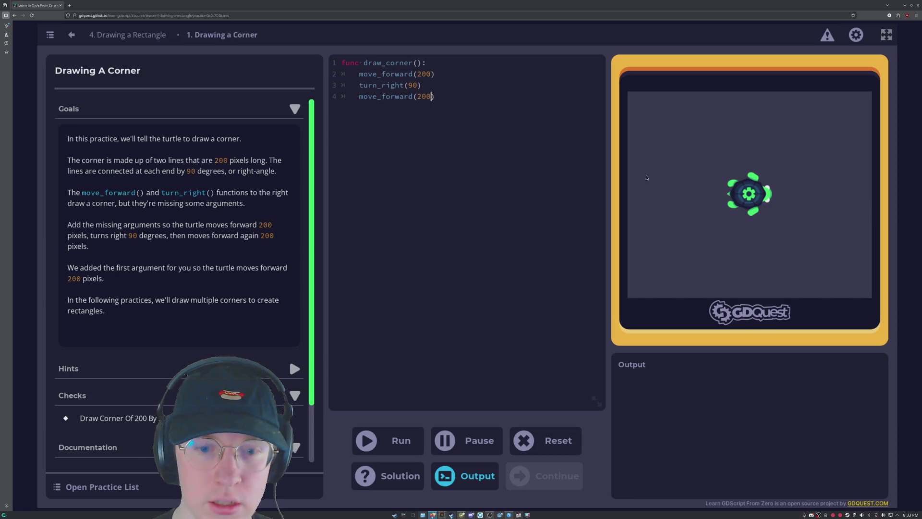
{"action": "key", "text": "ctrl+Return"}
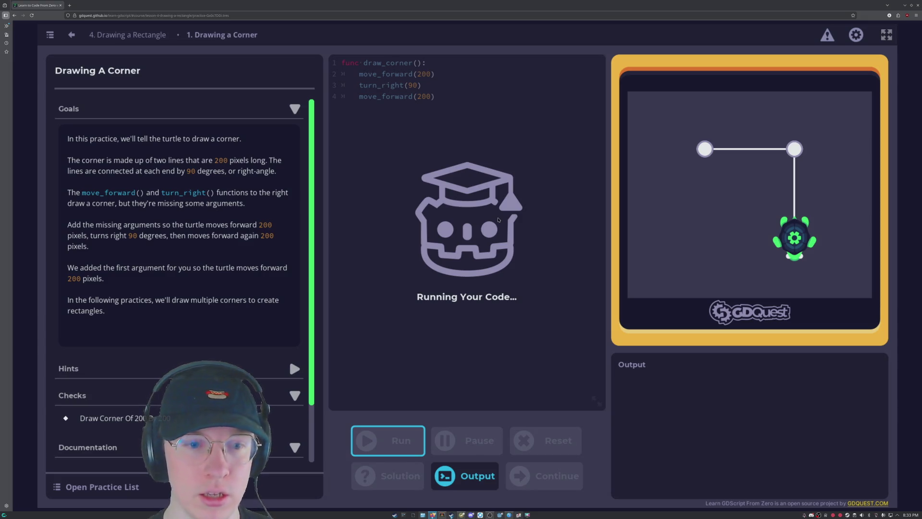
{"action": "scroll", "coordinate": [136, 372], "scroll_direction": "down", "scroll_amount": 2}
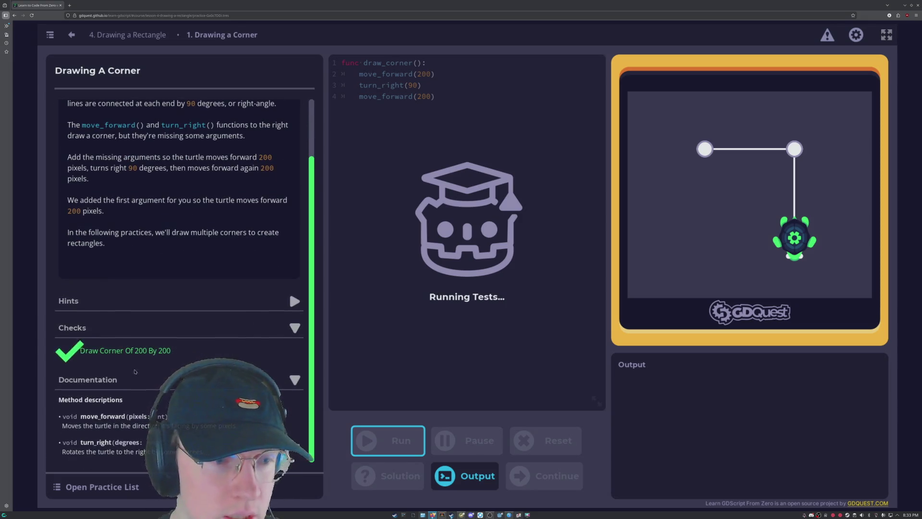
{"action": "left_click", "coordinate": [542, 457]}
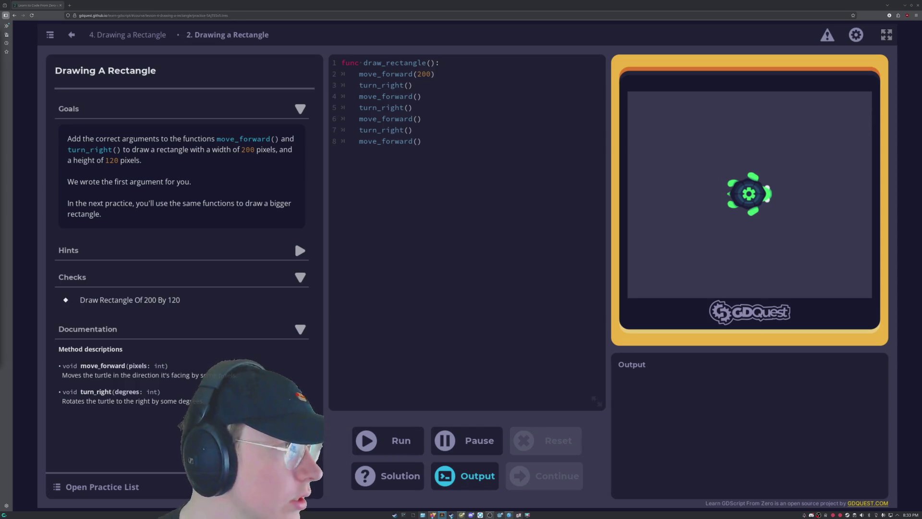
Fill in the first rectangle arguments: 90 on line 8, then 120, 90 and 200.
{"action": "mouse_move", "coordinate": [679, 133]}
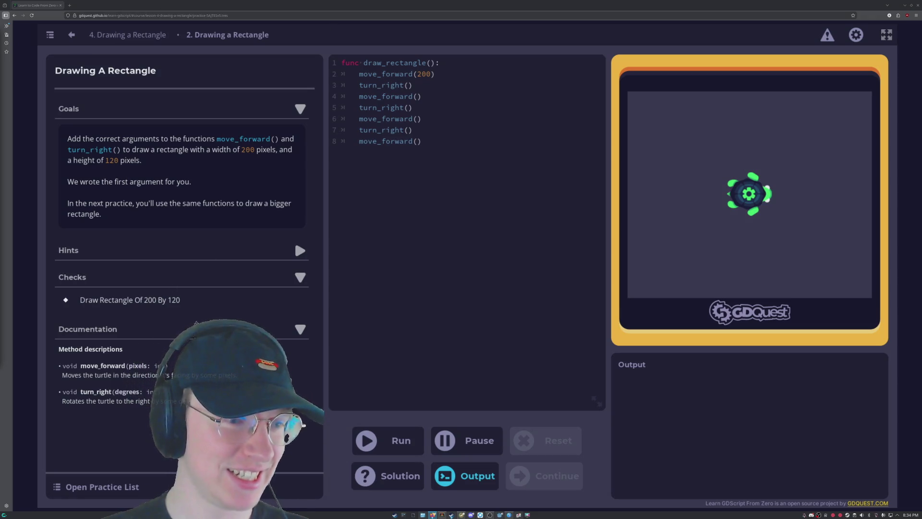
{"action": "left_click", "coordinate": [456, 303]}
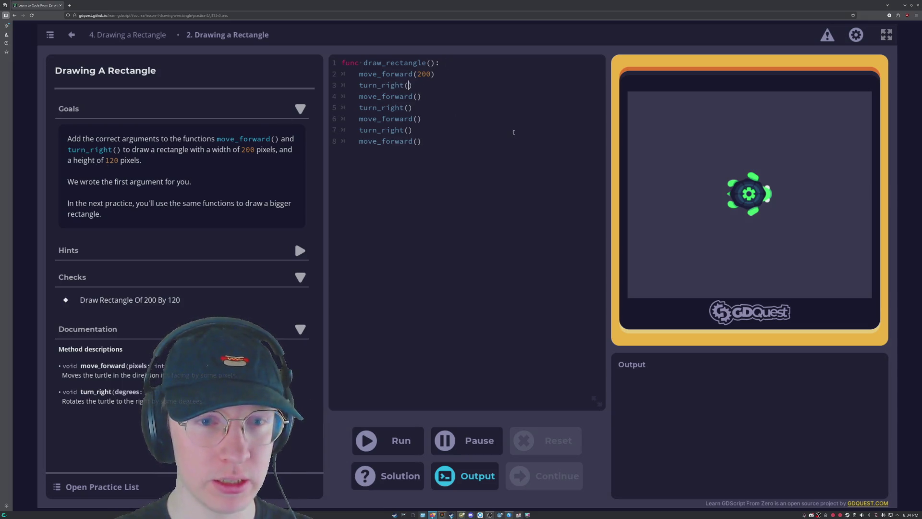
{"action": "type", "text": "90"}
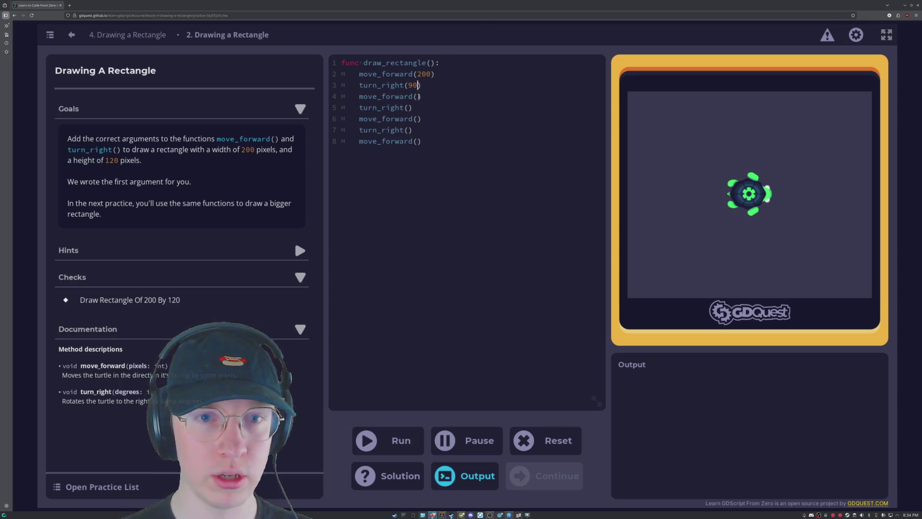
{"action": "left_click", "coordinate": [416, 97]}
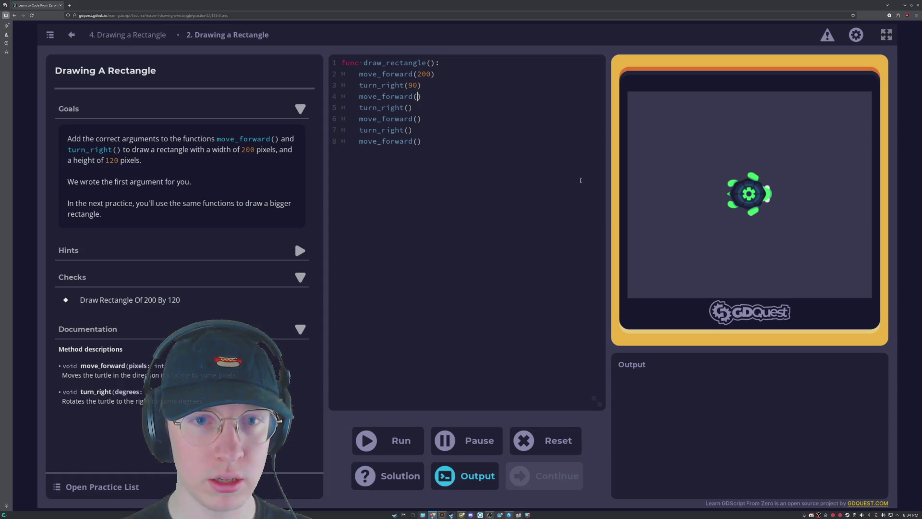
{"action": "type", "text": "120"}
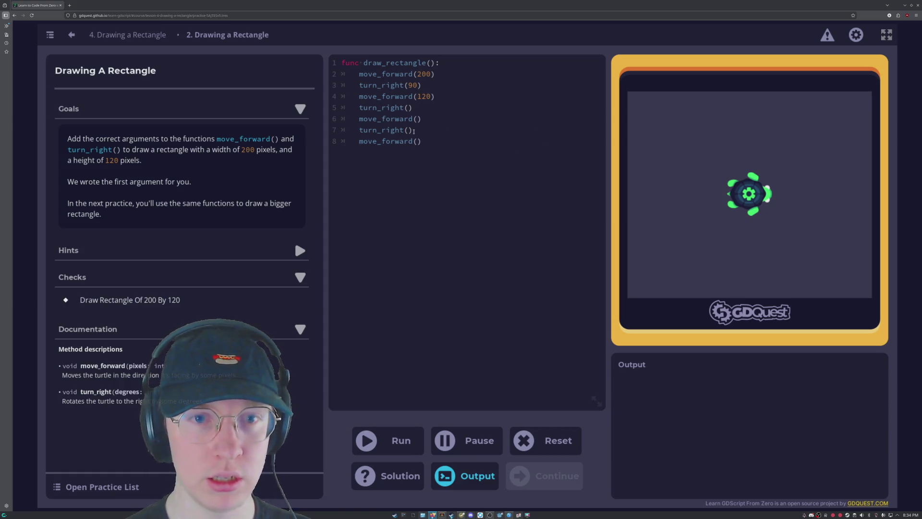
{"action": "type", "text": "90"}
{"action": "left_click", "coordinate": [416, 118]}
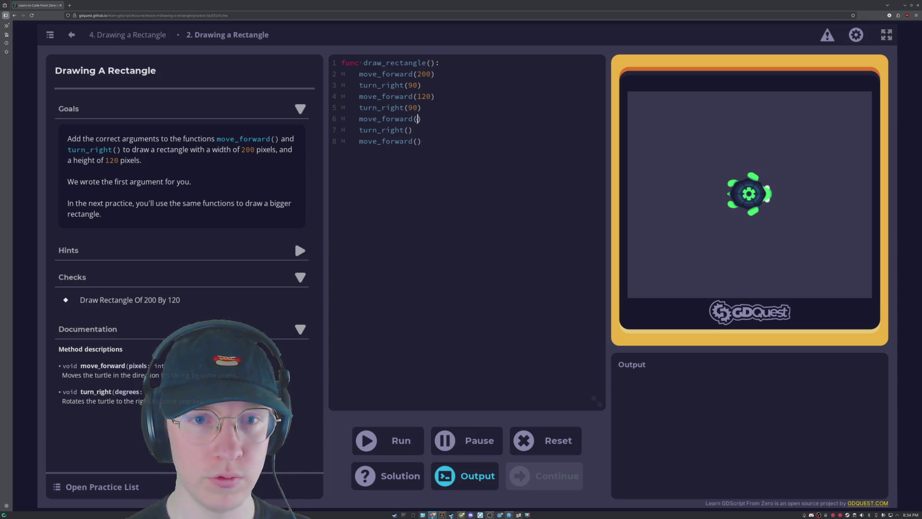
{"action": "type", "text": "200"}
Add turn_right 90 and the final move_forward 120, then run the rectangle drawing.
{"action": "left_click", "coordinate": [409, 130]}
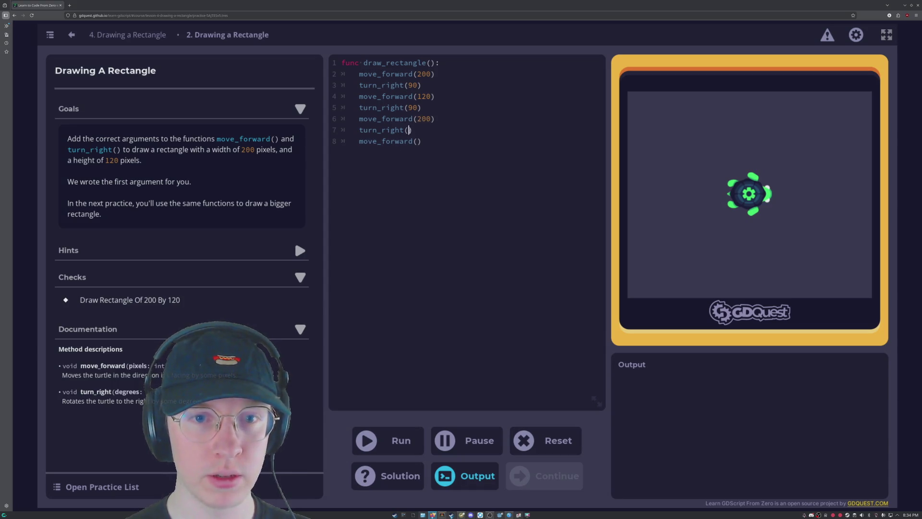
{"action": "type", "text": "90"}
{"action": "left_click", "coordinate": [417, 142]}
{"action": "type", "text": "120"}
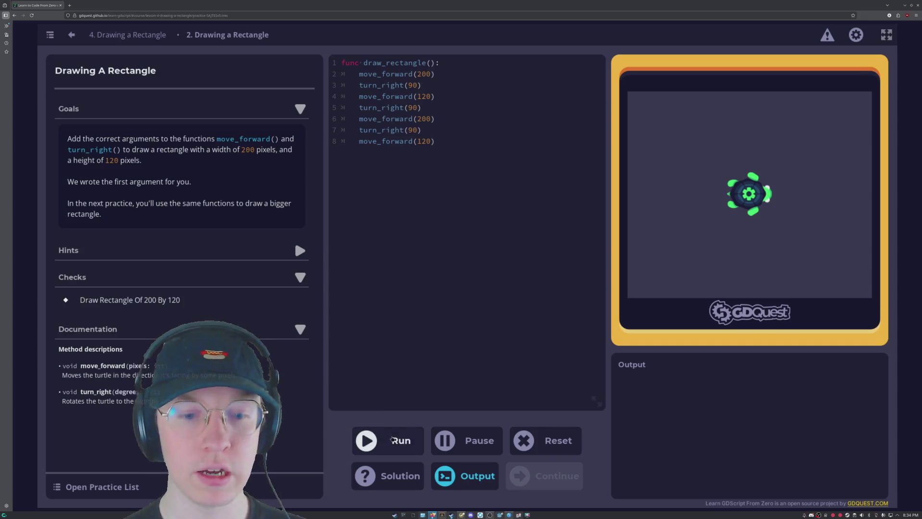
{"action": "left_click", "coordinate": [388, 440]}
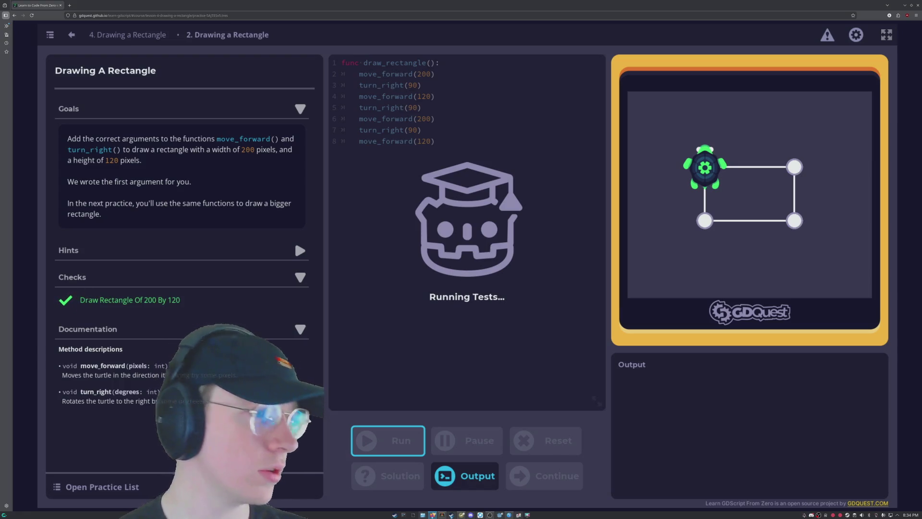
{"action": "left_click", "coordinate": [384, 322]}
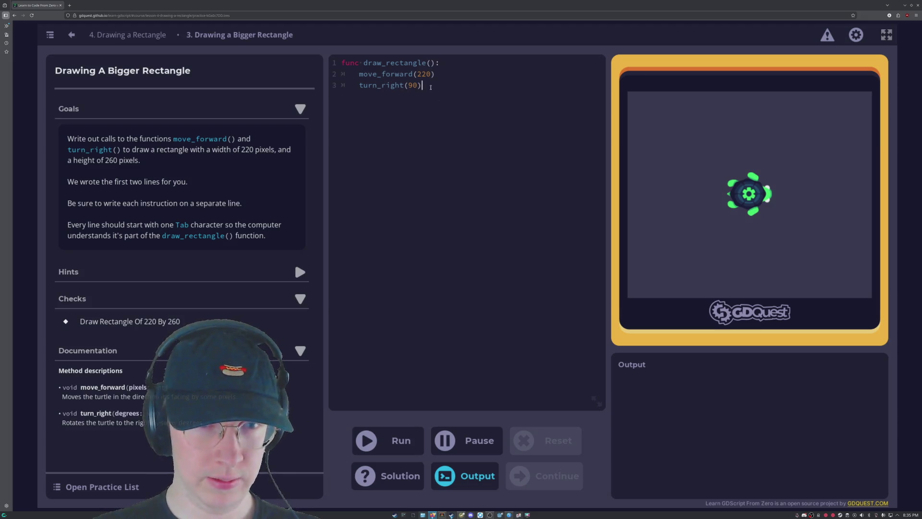
Add move_forward(260), turn_right(90), move_forward(220), turn_right(90), move_forward(260), run, and advance to lesson 5.
{"action": "key", "text": "Return"}
{"action": "type", "text": "move"}
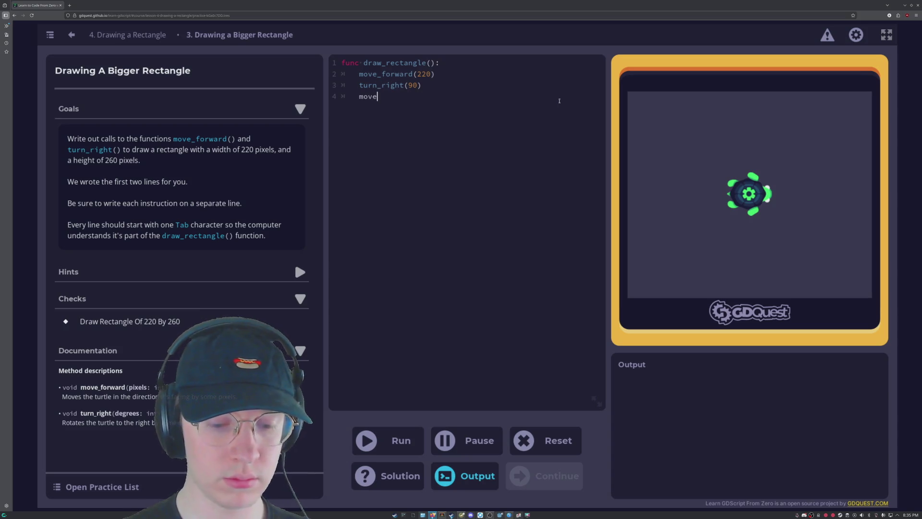
{"action": "type", "text": "_forward"}
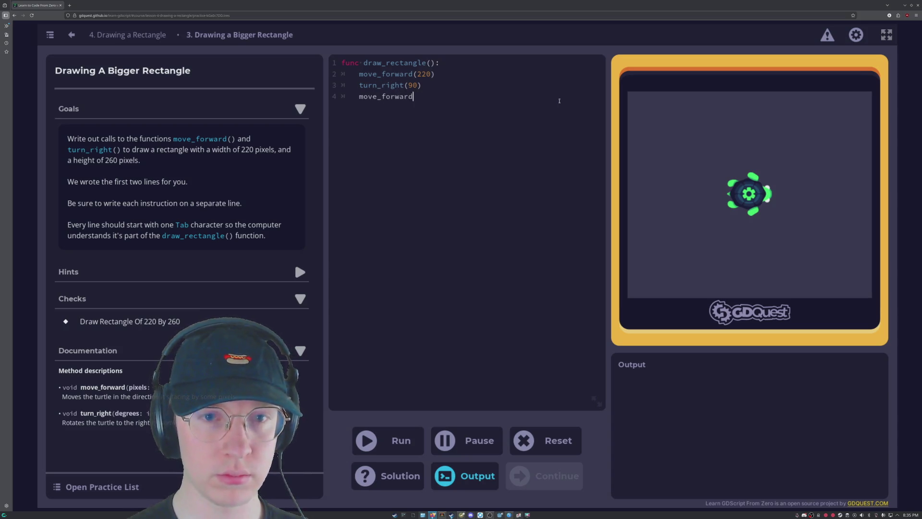
{"action": "type", "text": "("}
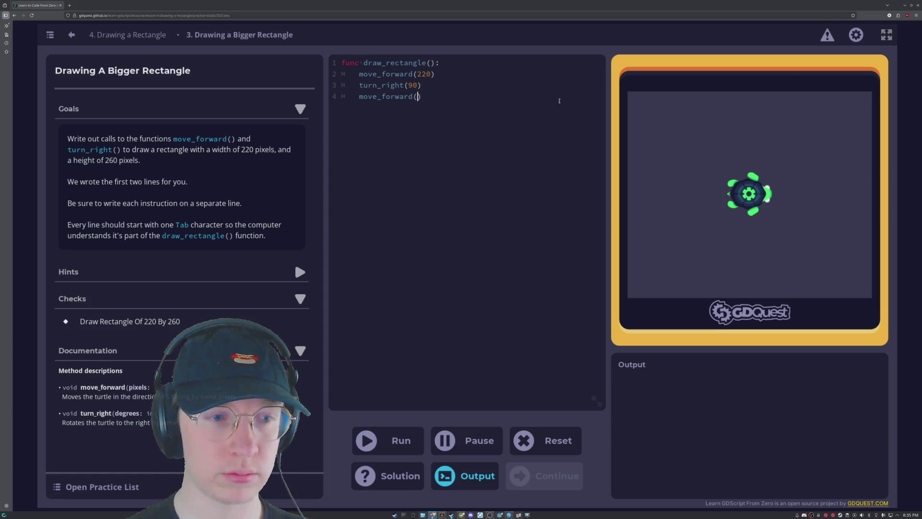
{"action": "type", "text": "260) \t"}
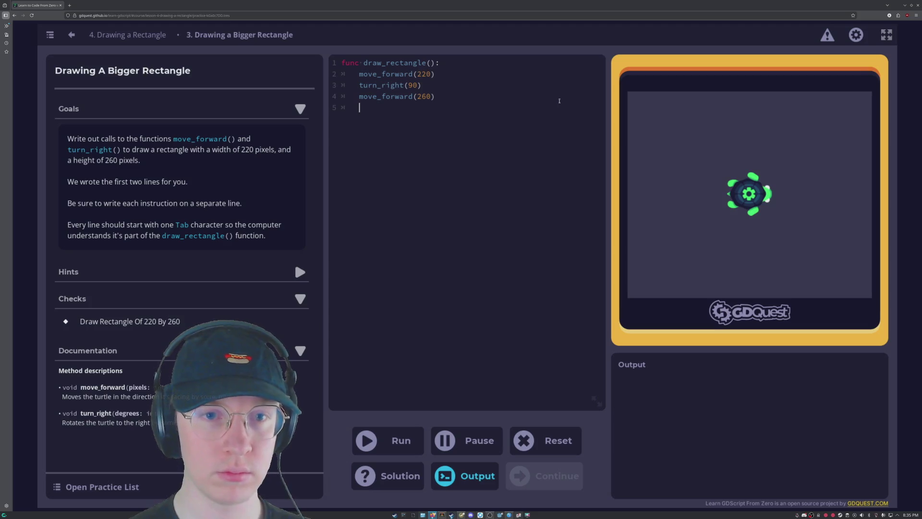
{"action": "type", "text": "turn_right"}
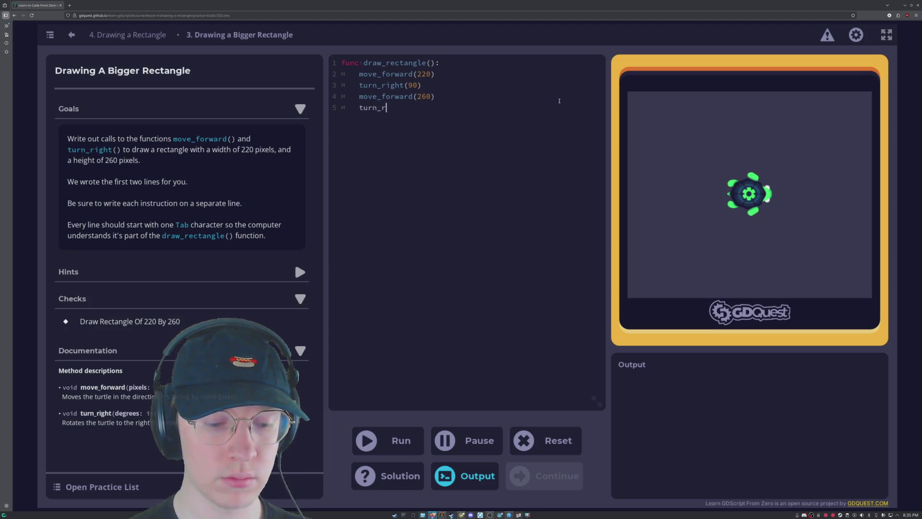
{"action": "type", "text": "("}
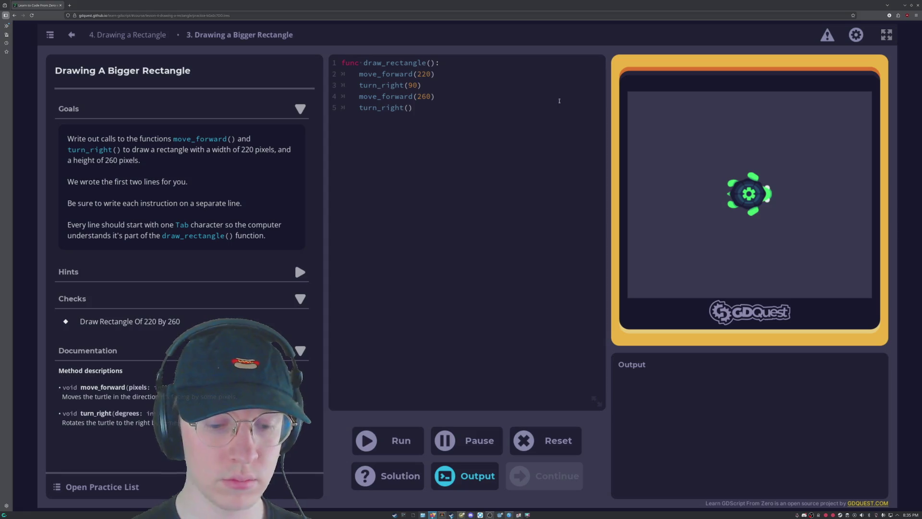
{"action": "type", "text": "90) \t"}
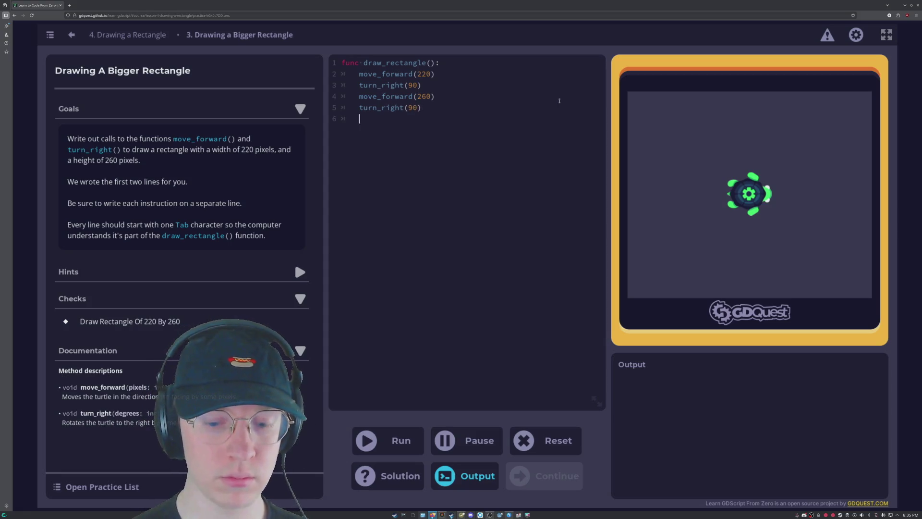
{"action": "type", "text": "move"}
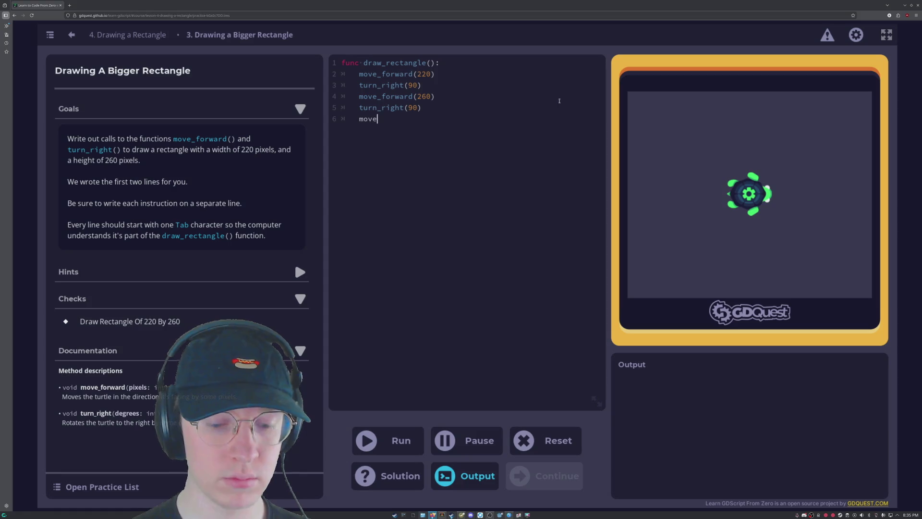
{"action": "type", "text": "_forward"}
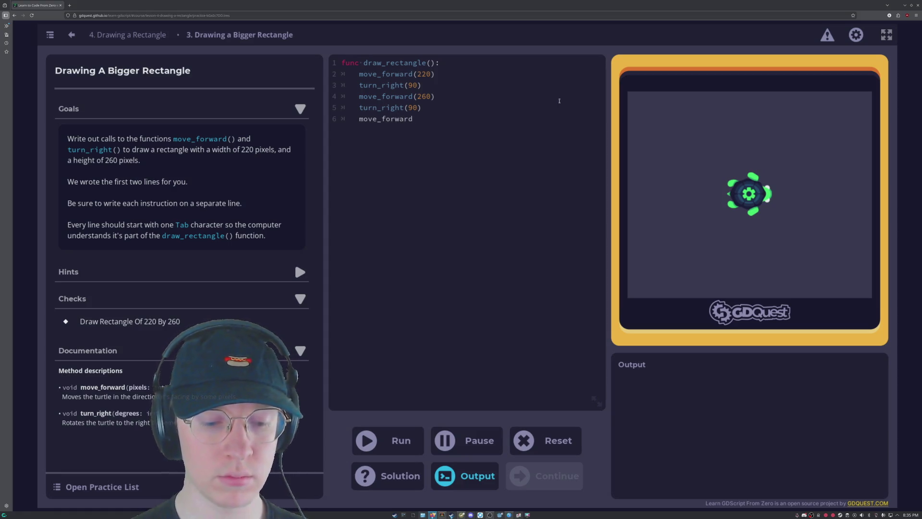
{"action": "type", "text": "(220) \t"}
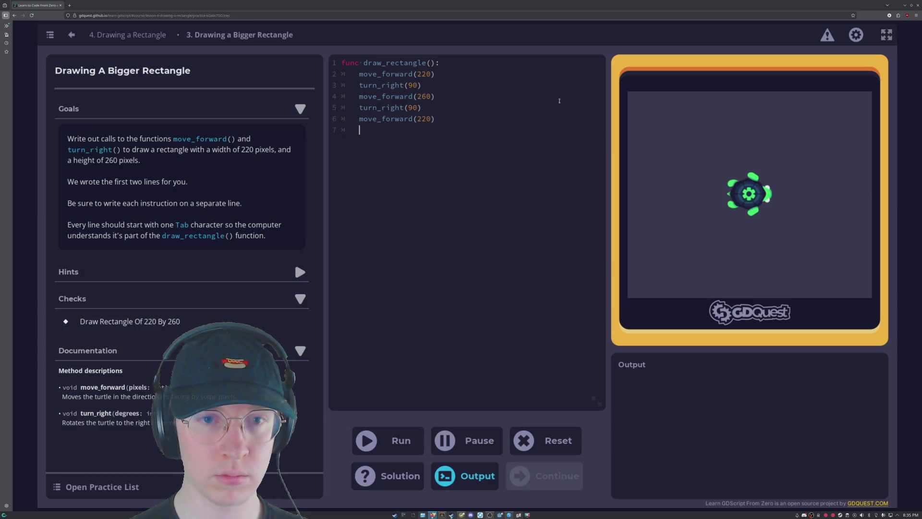
{"action": "type", "text": "turn_"}
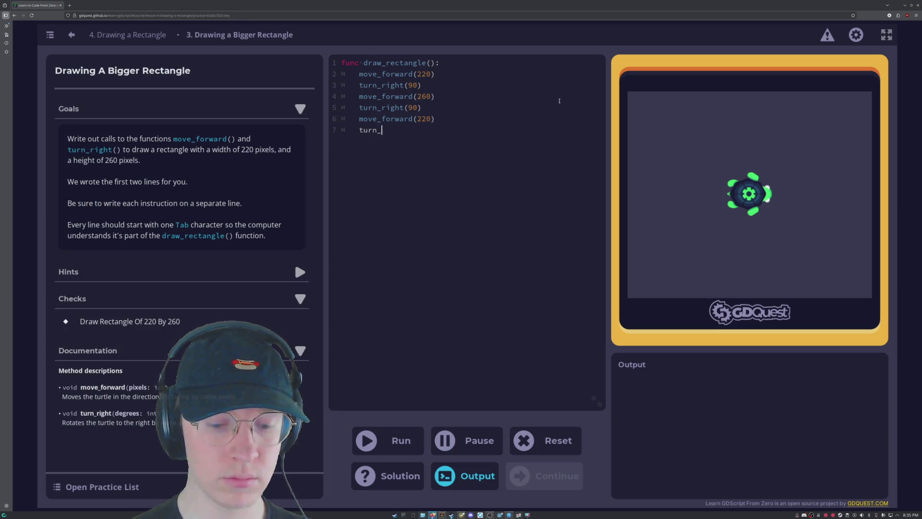
{"action": "type", "text": "right(90) \t"}
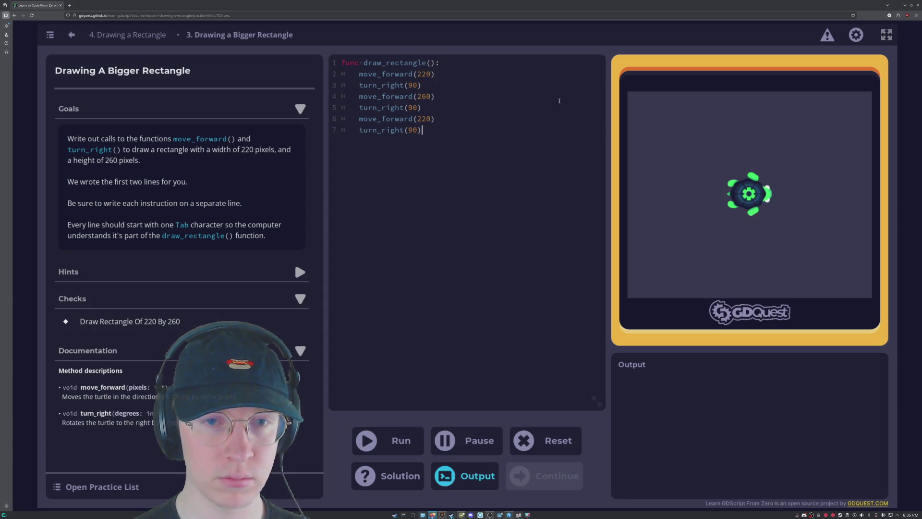
{"action": "type", "text": "mov"}
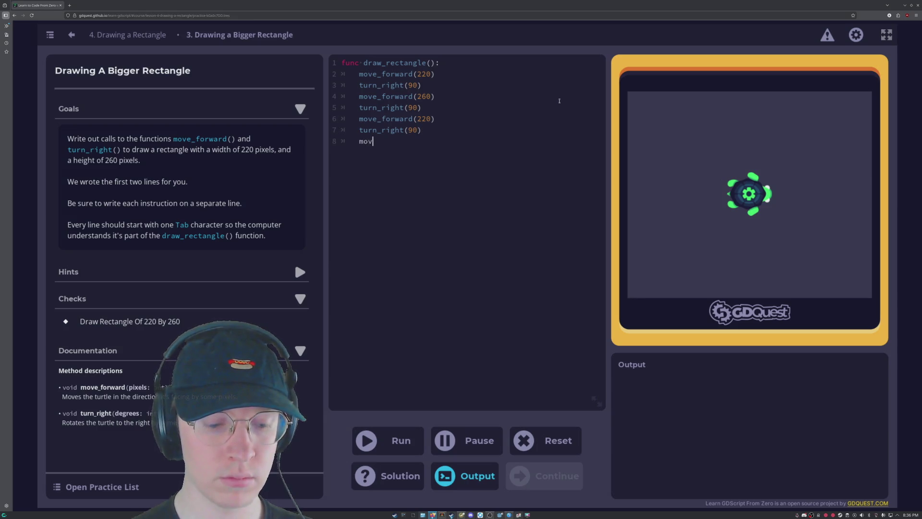
{"action": "type", "text": "e_forward"}
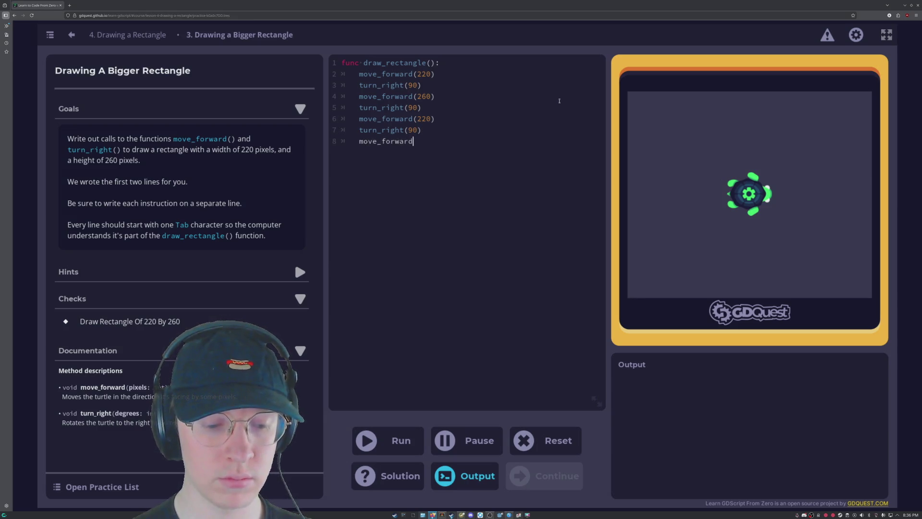
{"action": "type", "text": "("}
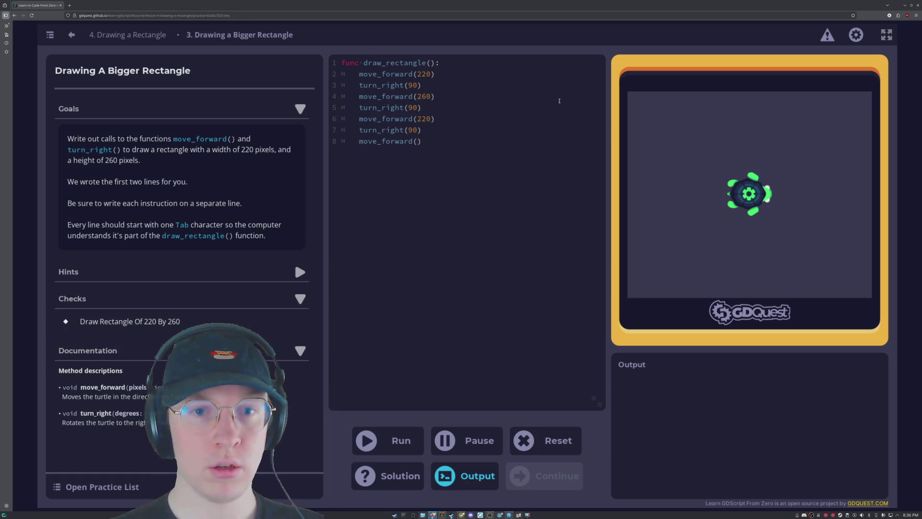
{"action": "type", "text": "260"}
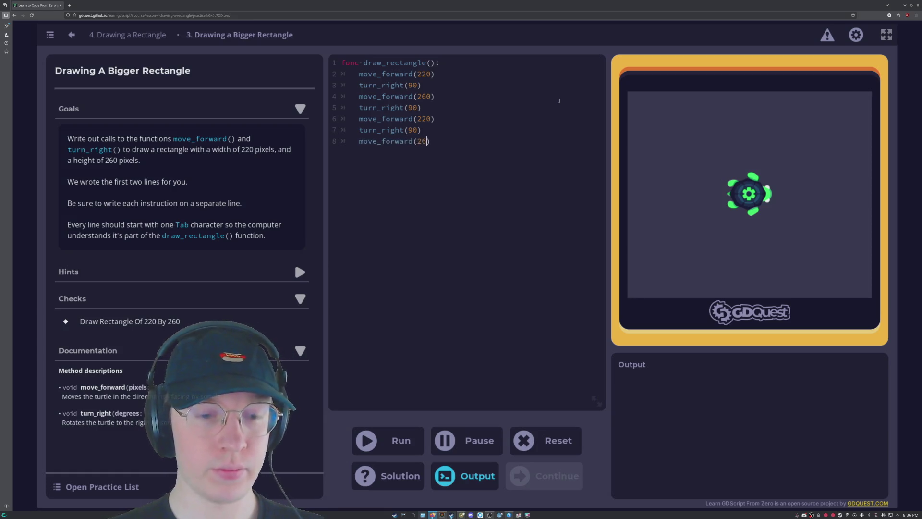
{"action": "left_click", "coordinate": [388, 440]}
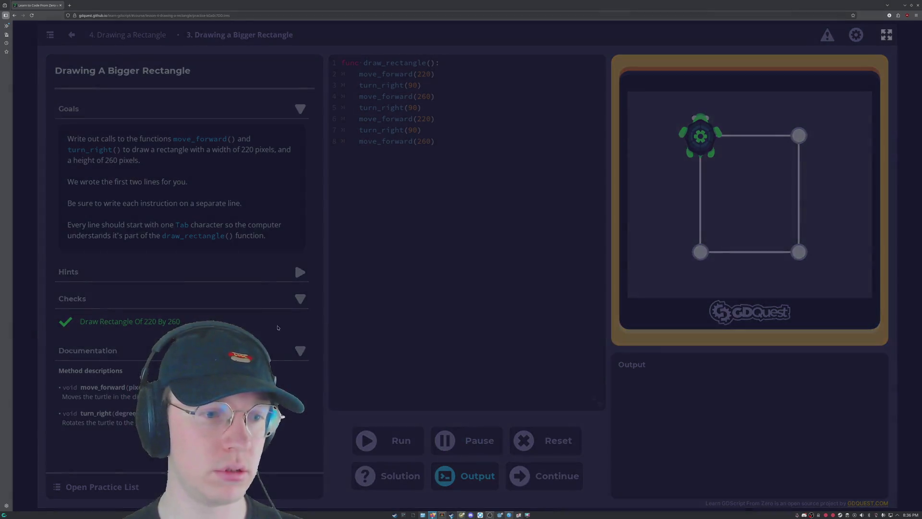
{"action": "left_click", "coordinate": [415, 325]}
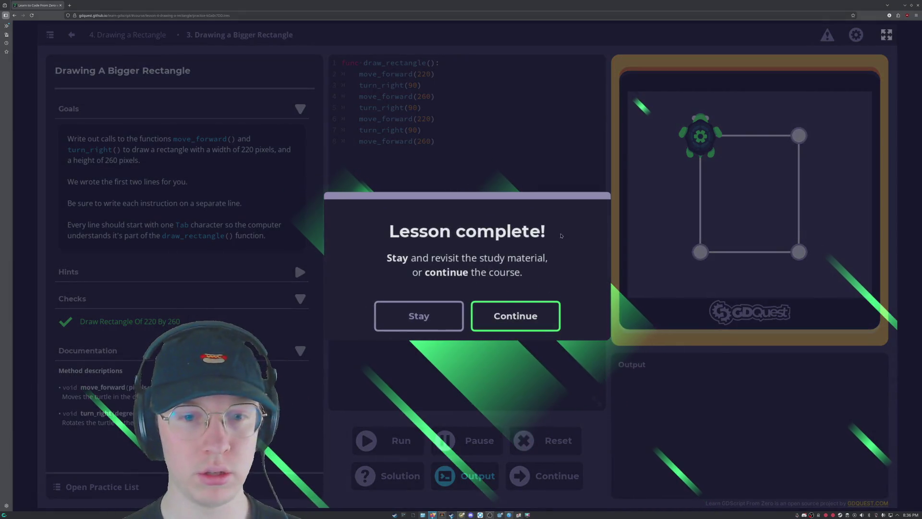
{"action": "left_click", "coordinate": [530, 324]}
Answer the why-use-functions quiz: to run multiple instructions at once and reuse code.
{"action": "scroll", "coordinate": [303, 281], "scroll_direction": "down", "scroll_amount": 15}
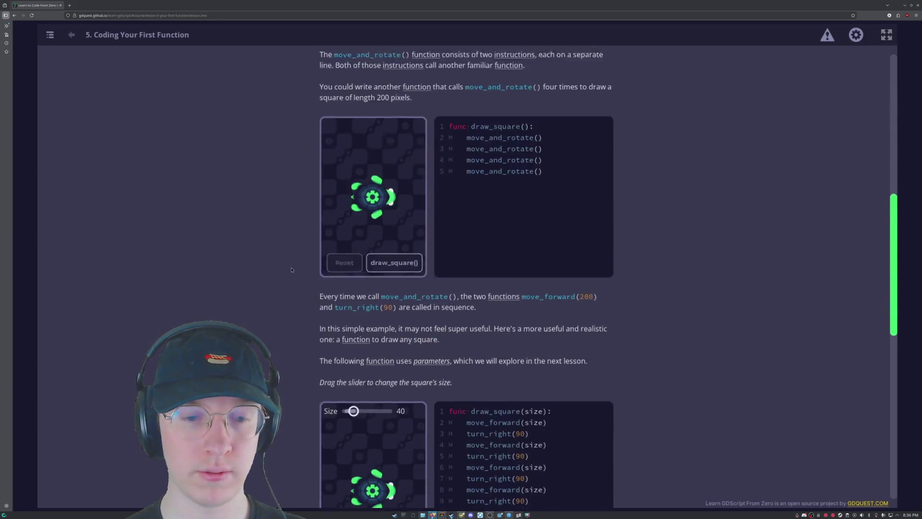
{"action": "scroll", "coordinate": [303, 281], "scroll_direction": "down", "scroll_amount": 5}
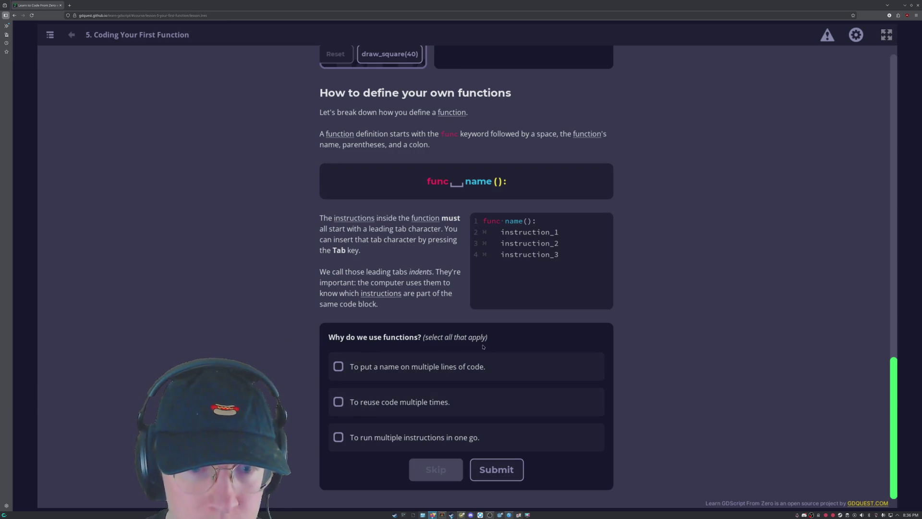
{"action": "left_click", "coordinate": [372, 442]}
{"action": "left_click", "coordinate": [495, 469]}
{"action": "left_click", "coordinate": [402, 402]}
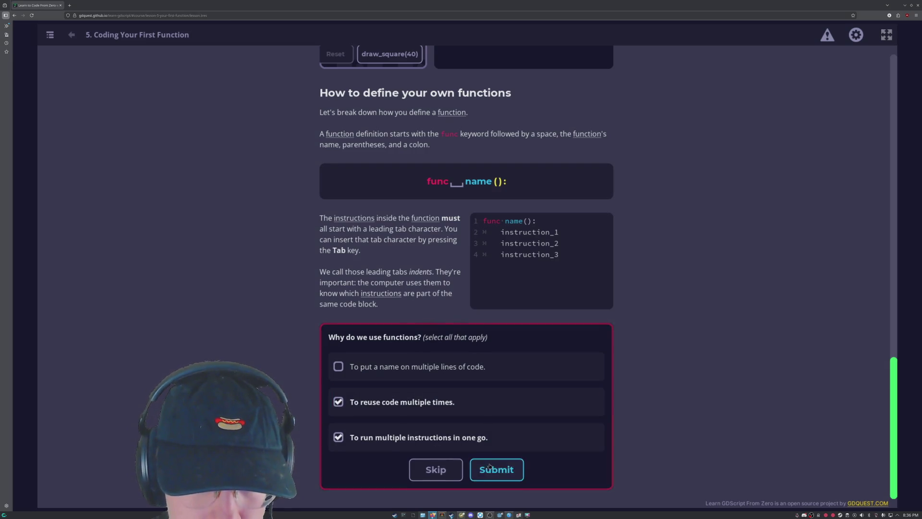
{"action": "left_click", "coordinate": [346, 366]}
{"action": "left_click", "coordinate": [496, 469]}
Mark move_forward, make3NewCharacters and jump as valid function names and submit.
{"action": "scroll", "coordinate": [310, 317], "scroll_direction": "down", "scroll_amount": 3}
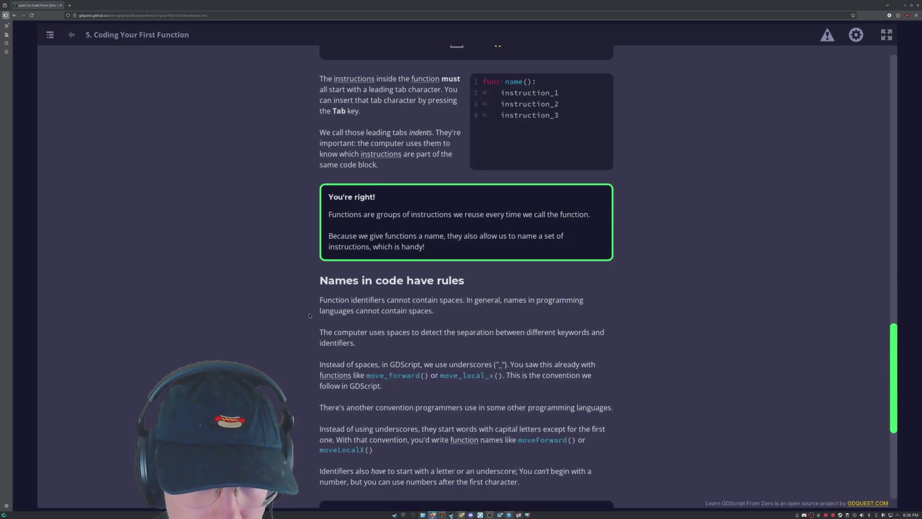
{"action": "scroll", "coordinate": [310, 317], "scroll_direction": "down", "scroll_amount": 5}
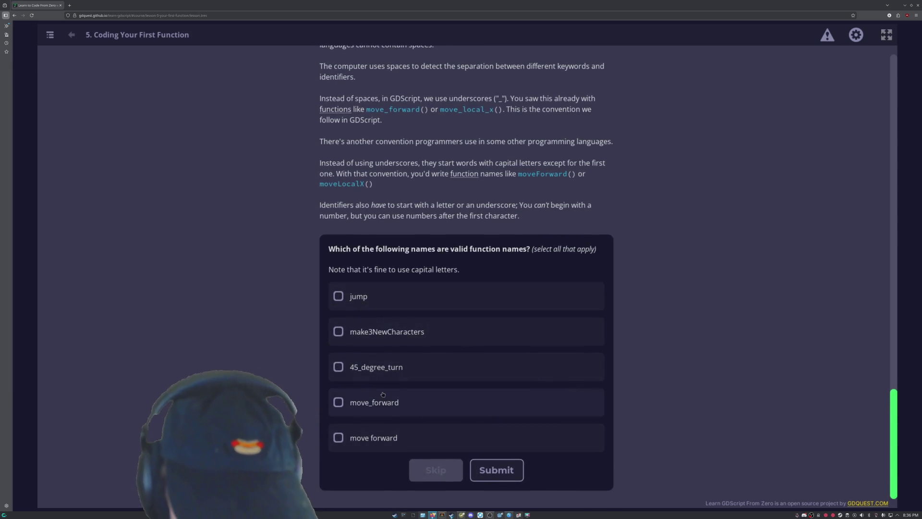
{"action": "left_click", "coordinate": [381, 404]}
{"action": "left_click", "coordinate": [388, 430]}
{"action": "left_click", "coordinate": [413, 447]}
{"action": "left_click", "coordinate": [376, 337]}
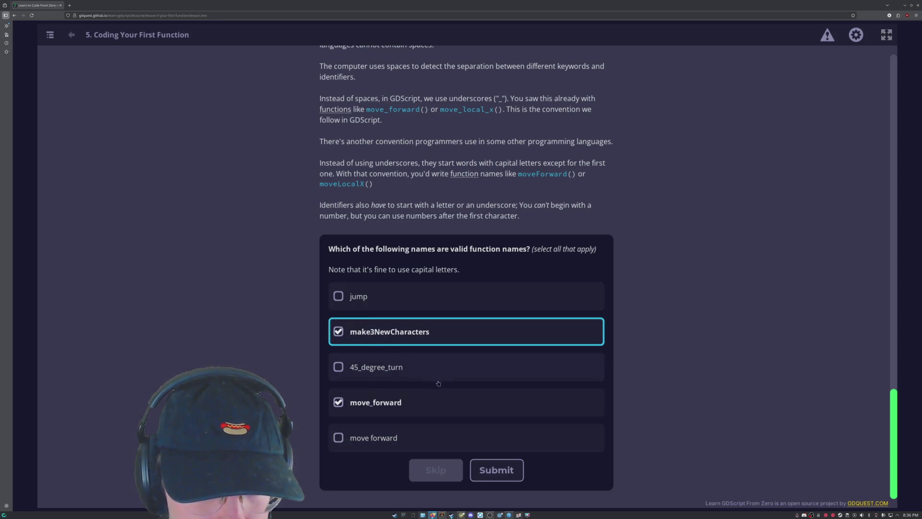
{"action": "left_click", "coordinate": [394, 299]}
{"action": "left_click", "coordinate": [496, 470]}
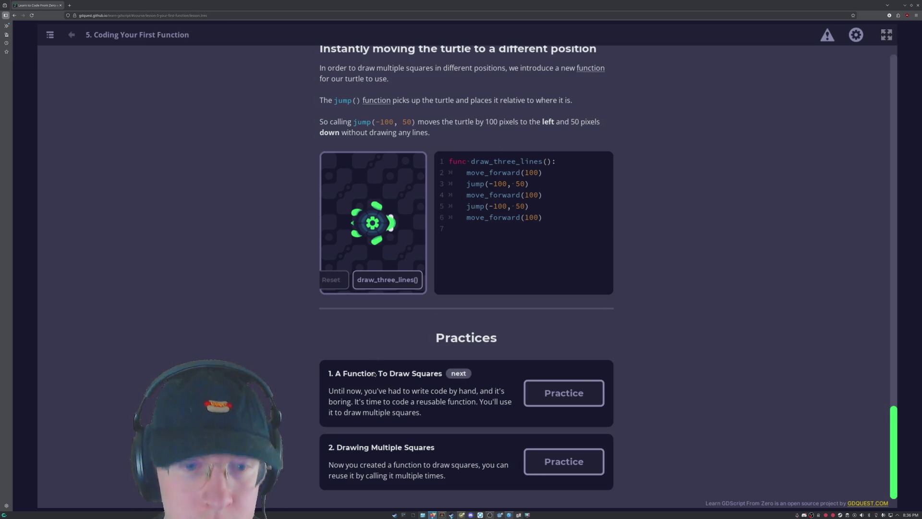
{"action": "left_click", "coordinate": [552, 392]}
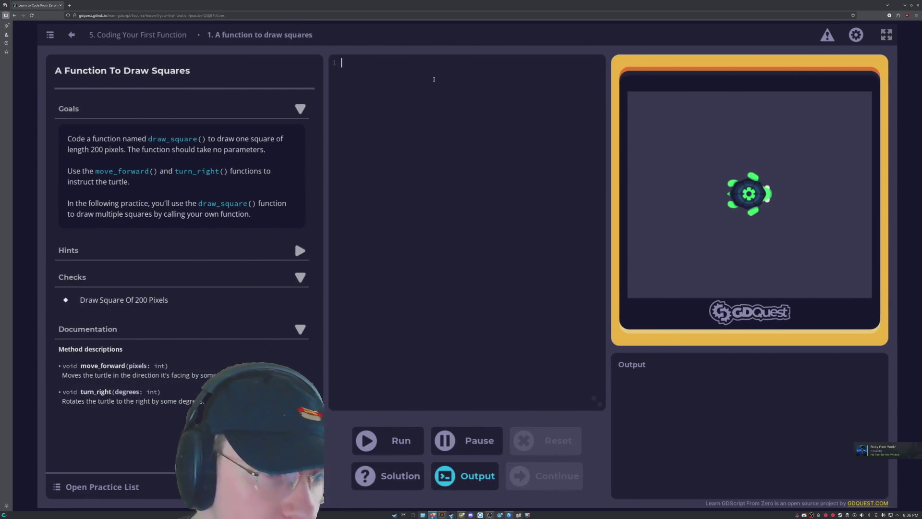
Write the function header func draw_square() in the empty editor.
{"action": "type", "text": "func "}
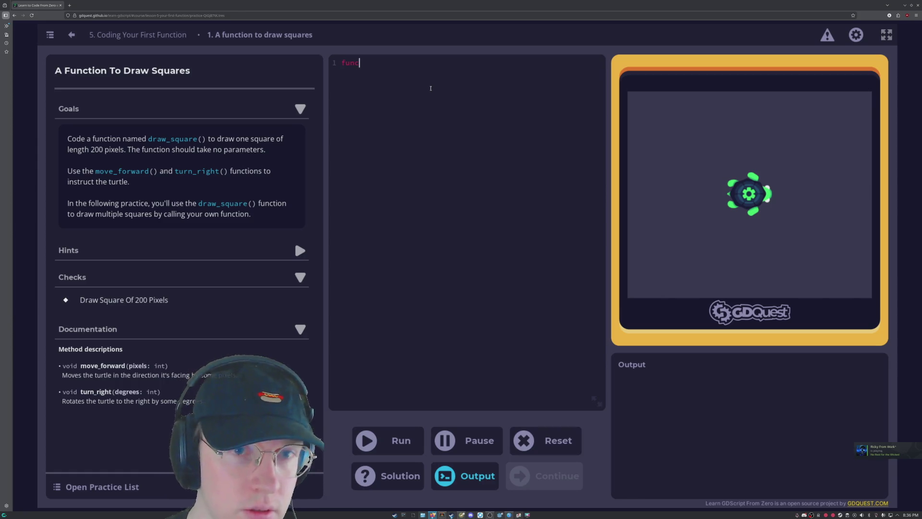
{"action": "type", "text": "(draw"}
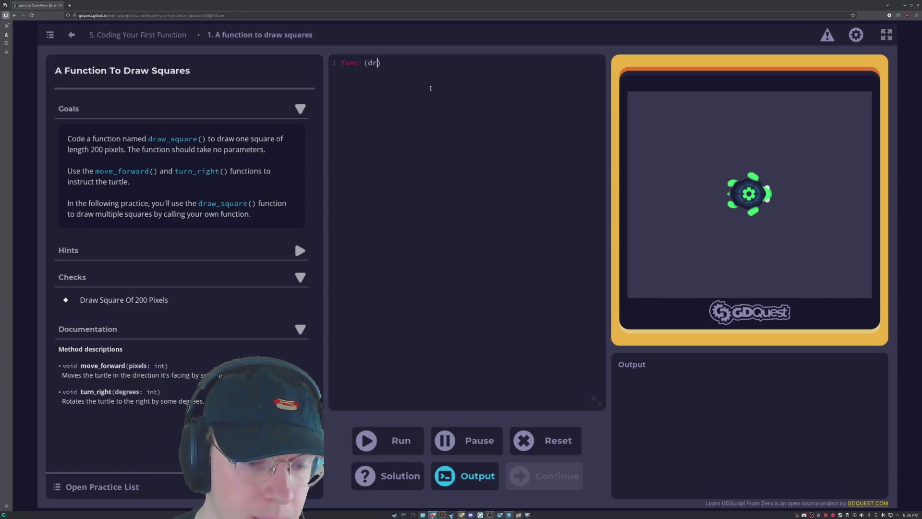
{"action": "type", "text": "_square"}
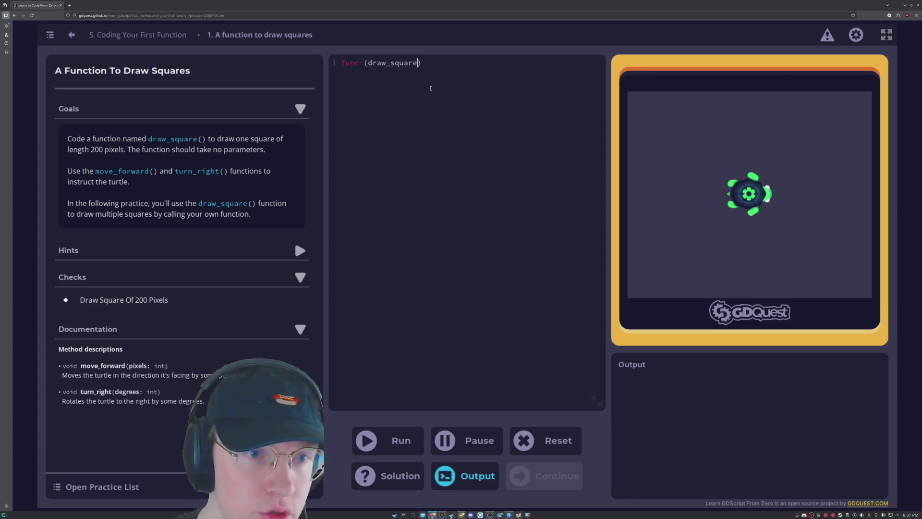
{"action": "key", "text": "BackSpace"}
{"action": "key", "text": "Left"}
{"action": "key", "text": "Left"}
{"action": "key", "text": "Left"}
{"action": "key", "text": "Left"}
{"action": "key", "text": "BackSpace"}
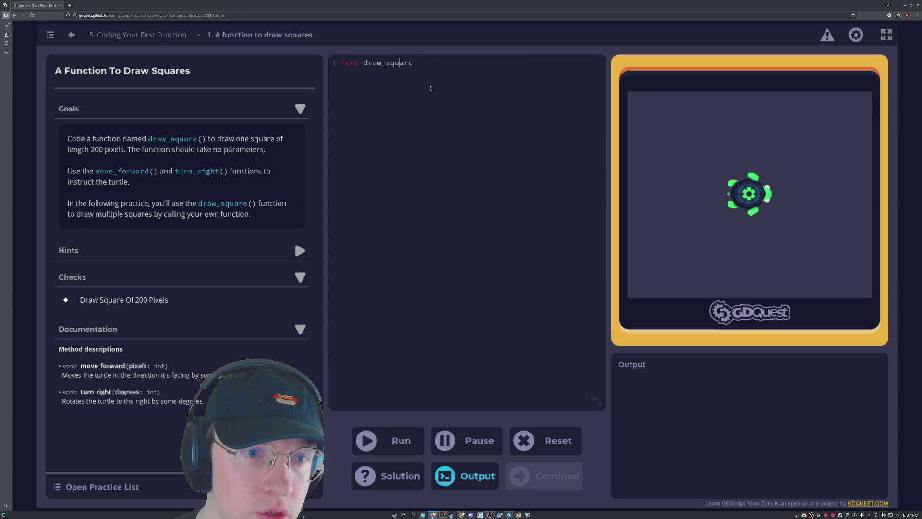
{"action": "type", "text": "()"}
{"action": "key", "text": "Return"}
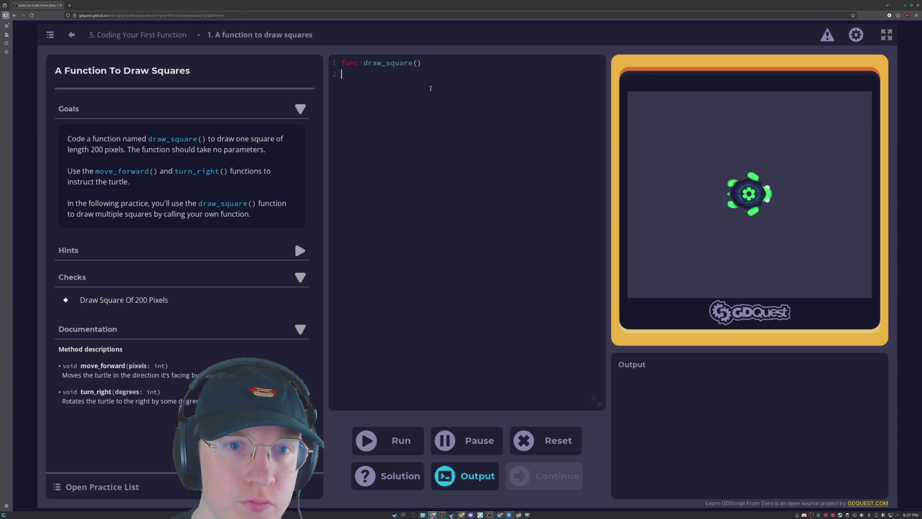
Fill draw_square's body with three move_forward(200)/turn_right(90) pairs and run it.
{"action": "type", "text": ": \t"}
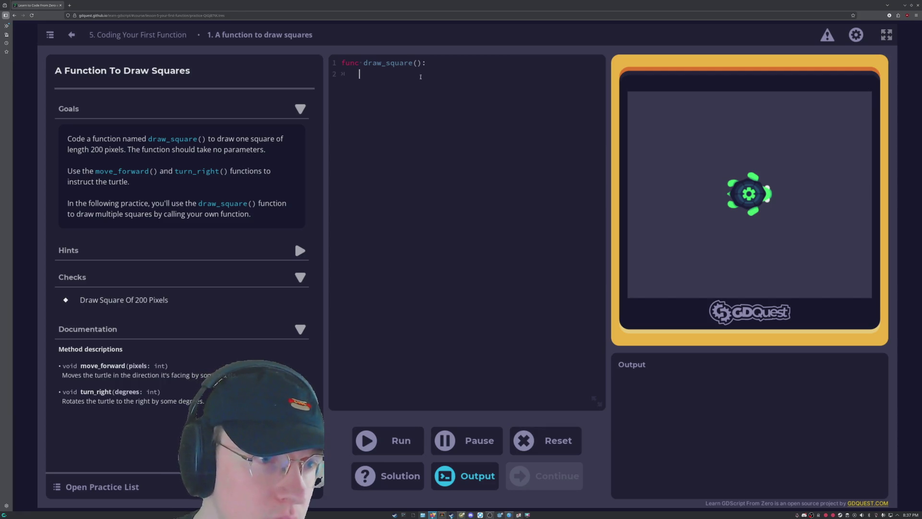
{"action": "type", "text": "move_"}
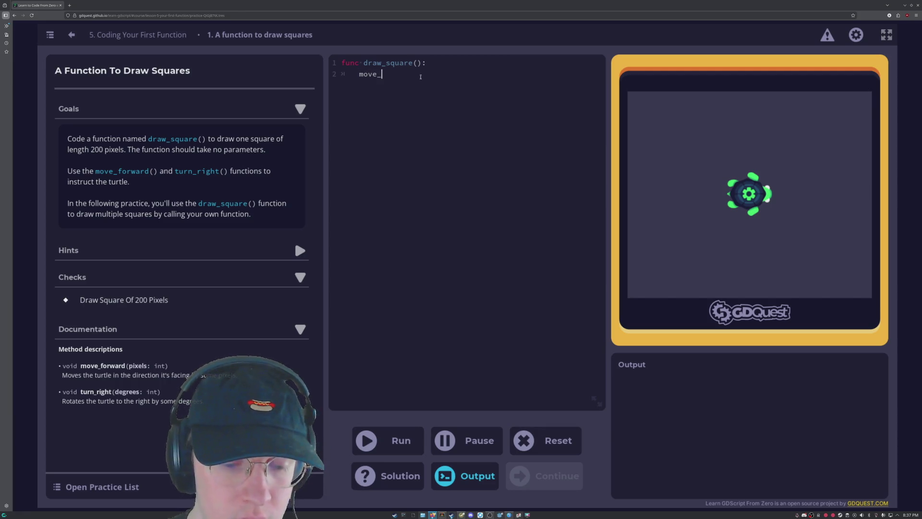
{"action": "type", "text": "forward("}
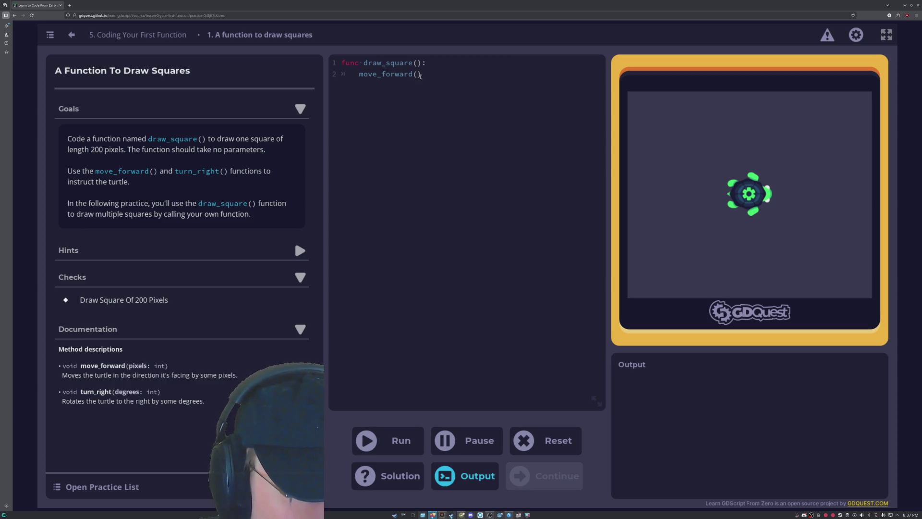
{"action": "type", "text": "200) \t"}
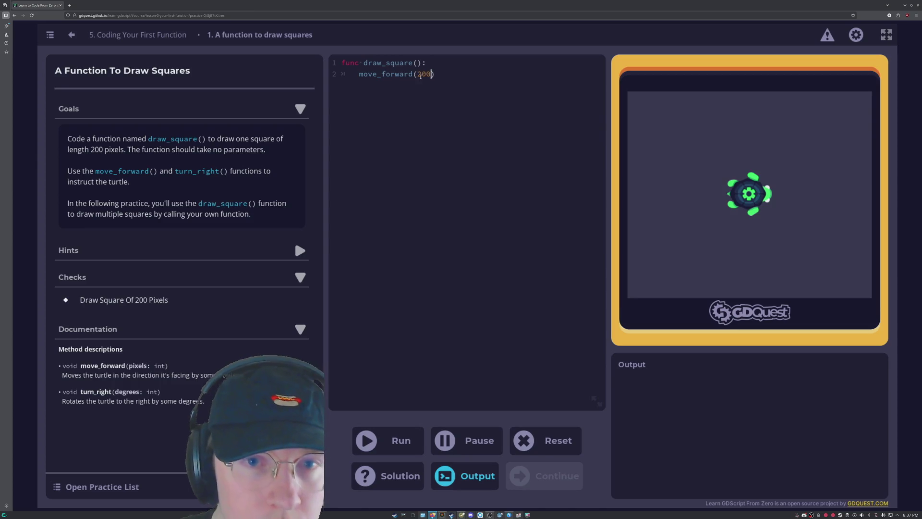
{"action": "type", "text": "turn_right(90)"}
{"action": "key", "text": "Return"}
{"action": "type", "text": "move_forward(200) \t"}
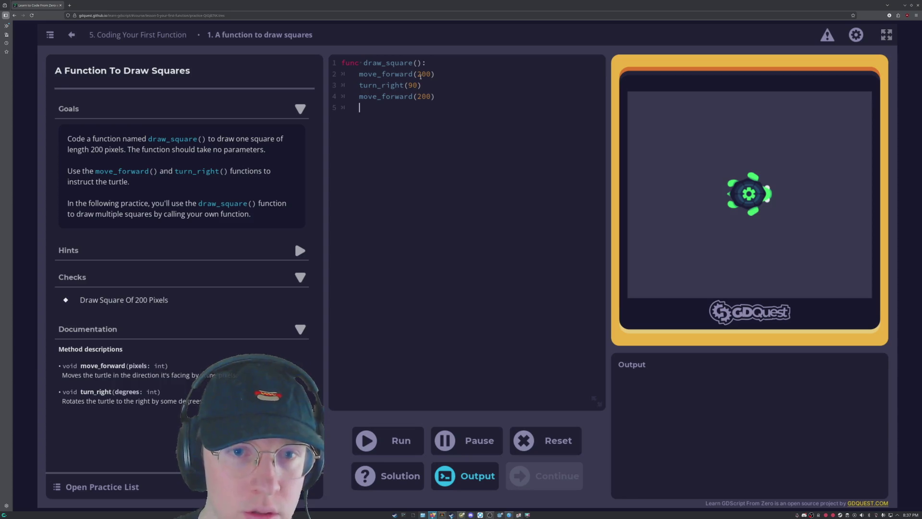
{"action": "type", "text": "turn_right(90) \t"}
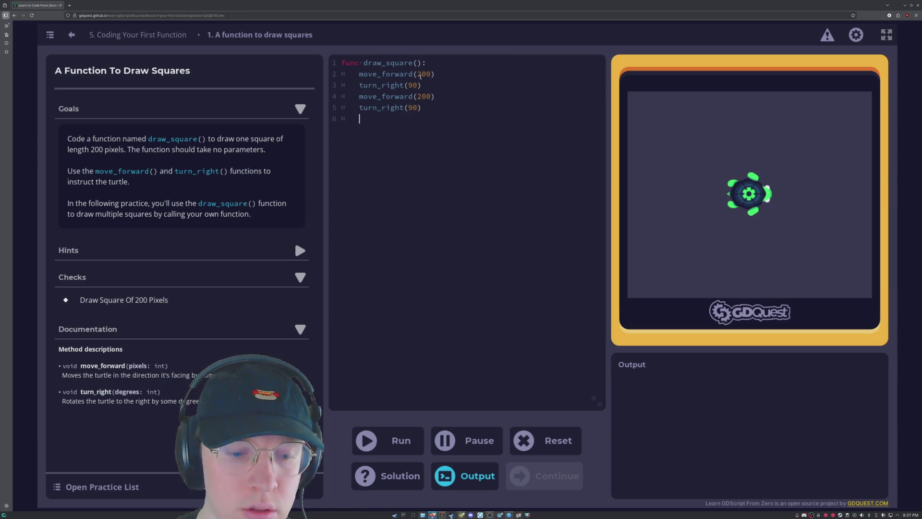
{"action": "type", "text": "move"}
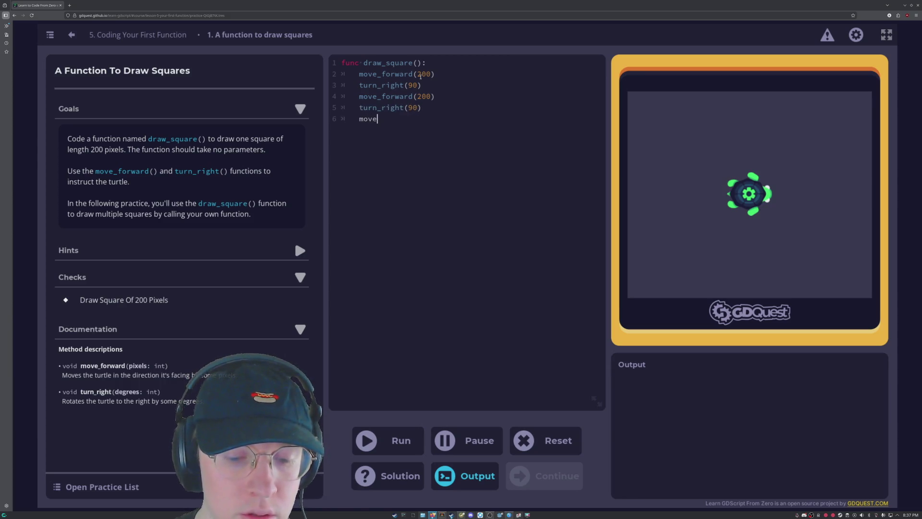
{"action": "type", "text": "_forward(200"}
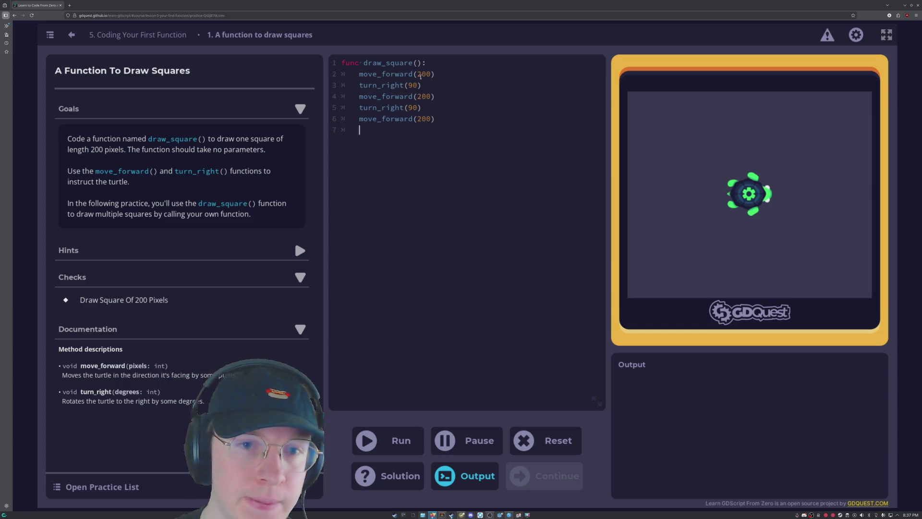
{"action": "type", "text": "turn_right(90)"}
{"action": "key", "text": "Return"}
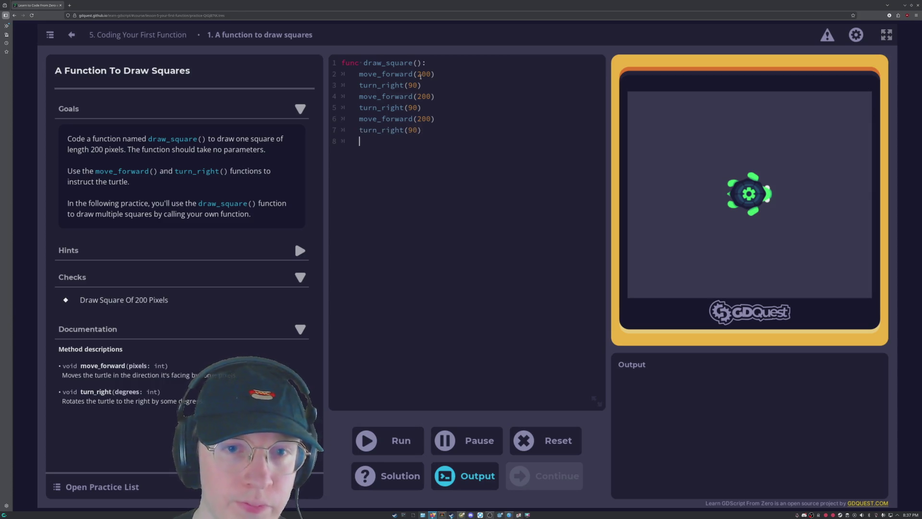
{"action": "left_click", "coordinate": [388, 440]}
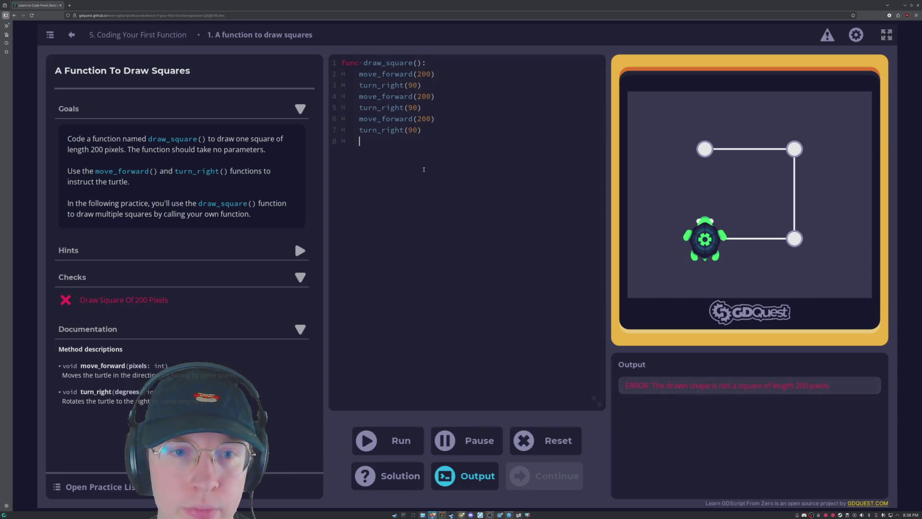
Add a closing move_forward(200) so the 200-pixel square check passes, then move on to Drawing Multiple Squares.
{"action": "type", "text": "move"}
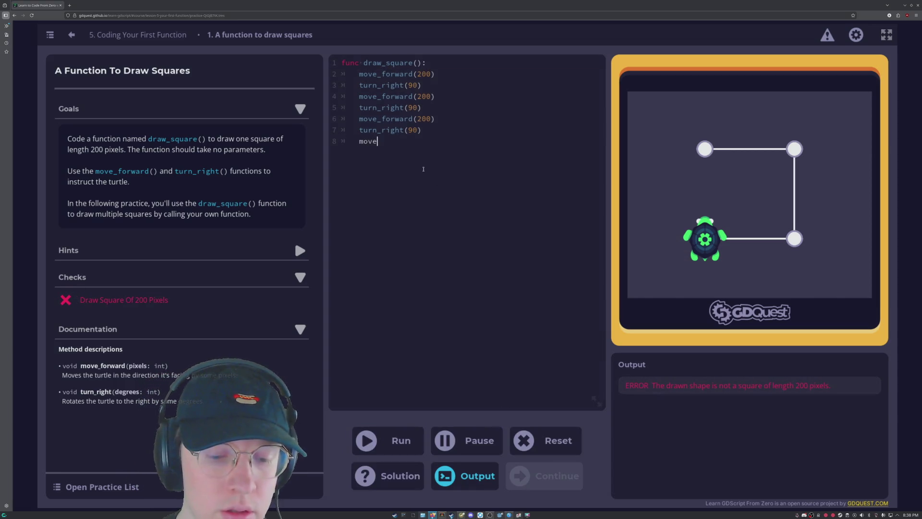
{"action": "type", "text": "_forward(200"}
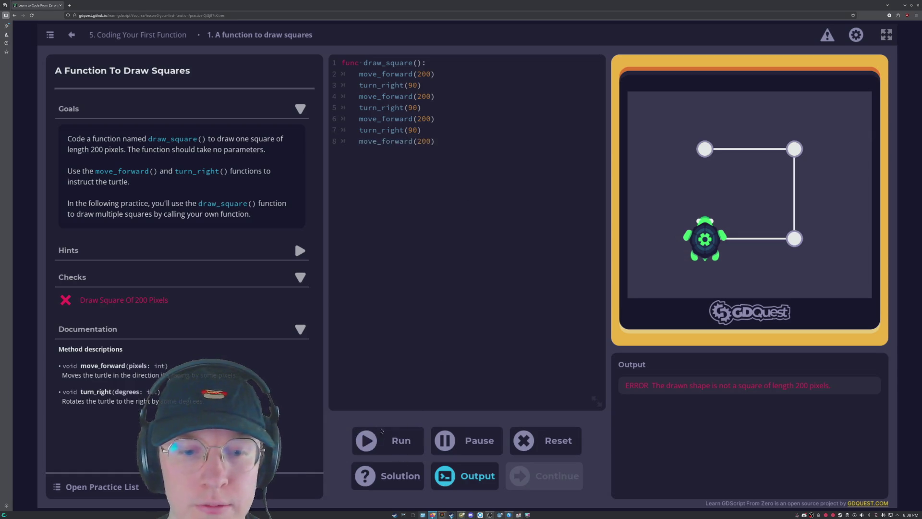
{"action": "left_click", "coordinate": [401, 444]}
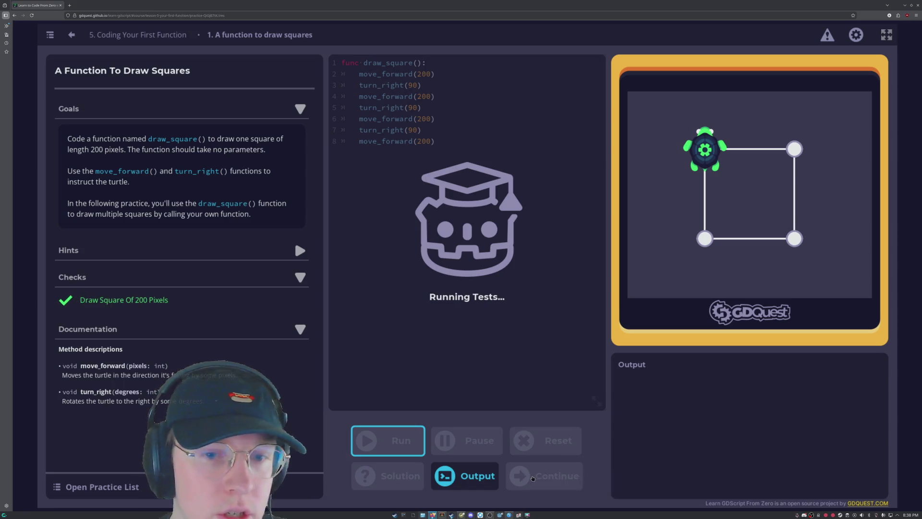
{"action": "left_click", "coordinate": [359, 330]}
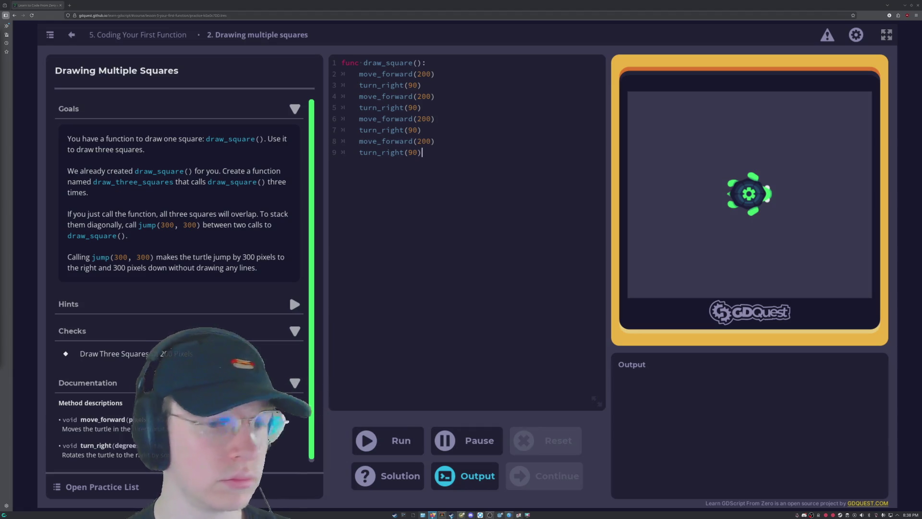
{"action": "key", "text": "super"}
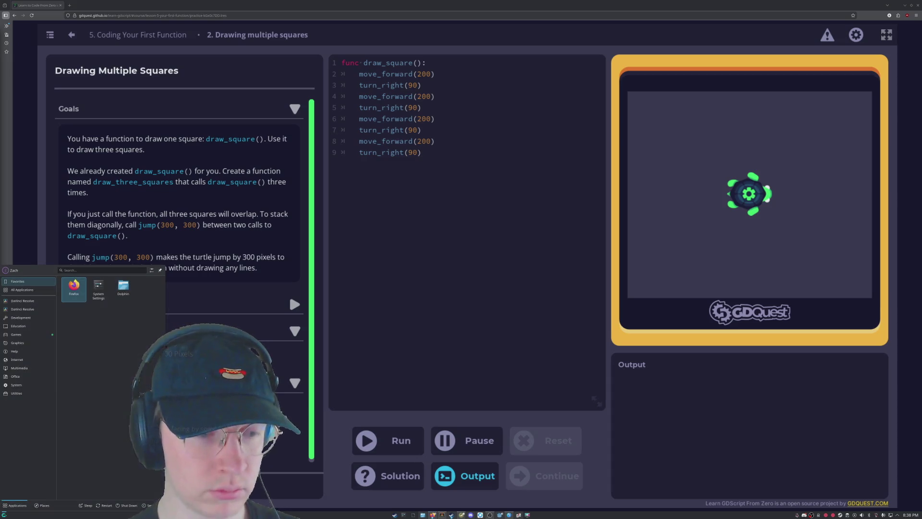
Search the application launcher for 'bottles', then close the launcher.
{"action": "type", "text": "bottles"}
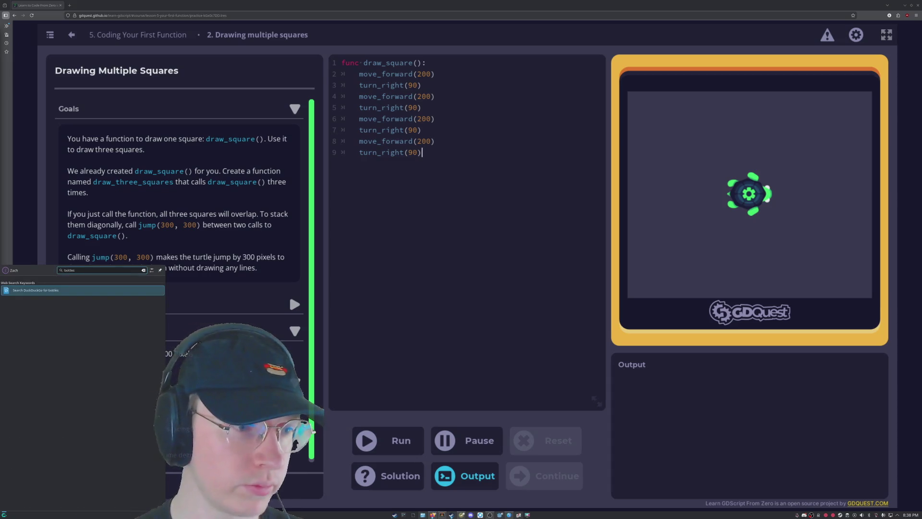
{"action": "key", "text": "BackSpace"}
{"action": "key", "text": "BackSpace"}
{"action": "key", "text": "BackSpace"}
{"action": "key", "text": "BackSpace"}
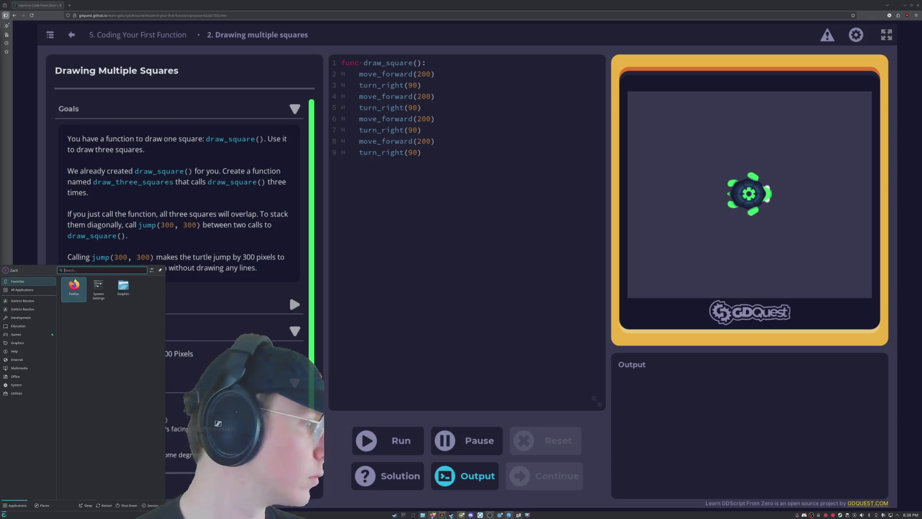
{"action": "key", "text": "Escape"}
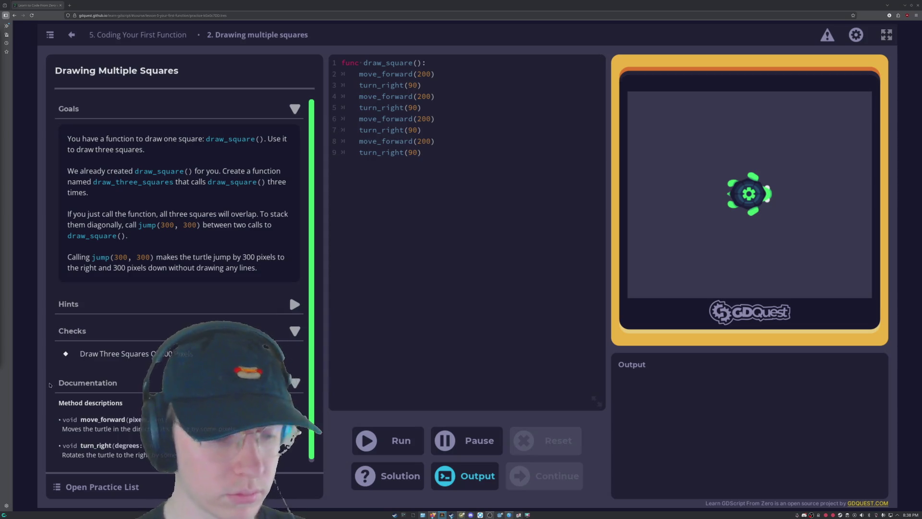
Scroll the launcher's full application list down to Winetricks and launch it.
{"action": "key", "text": "super"}
{"action": "mouse_move", "coordinate": [24, 293]}
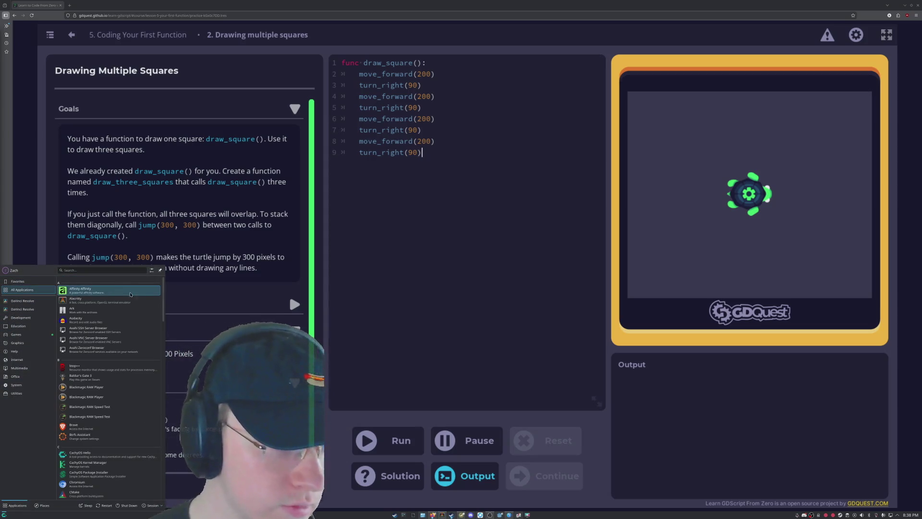
{"action": "scroll", "coordinate": [102, 396], "scroll_direction": "down", "scroll_amount": 5}
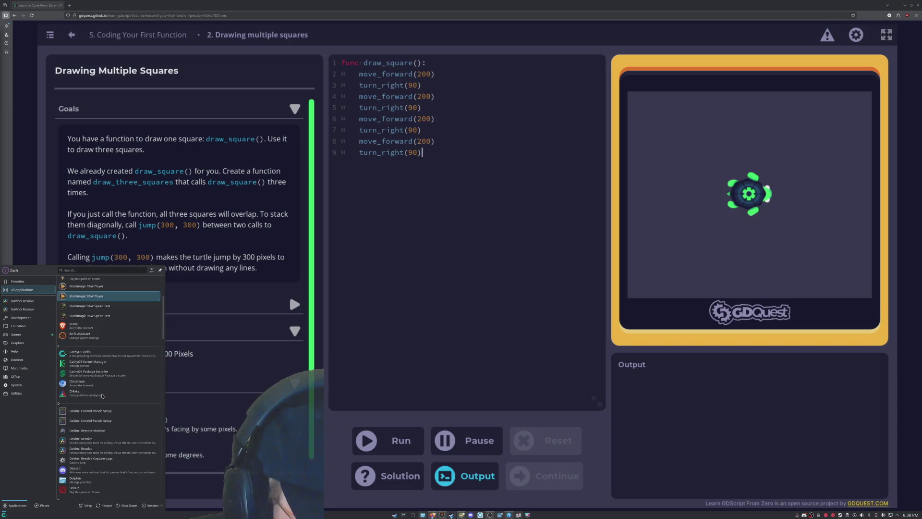
{"action": "scroll", "coordinate": [103, 390], "scroll_direction": "down", "scroll_amount": 10}
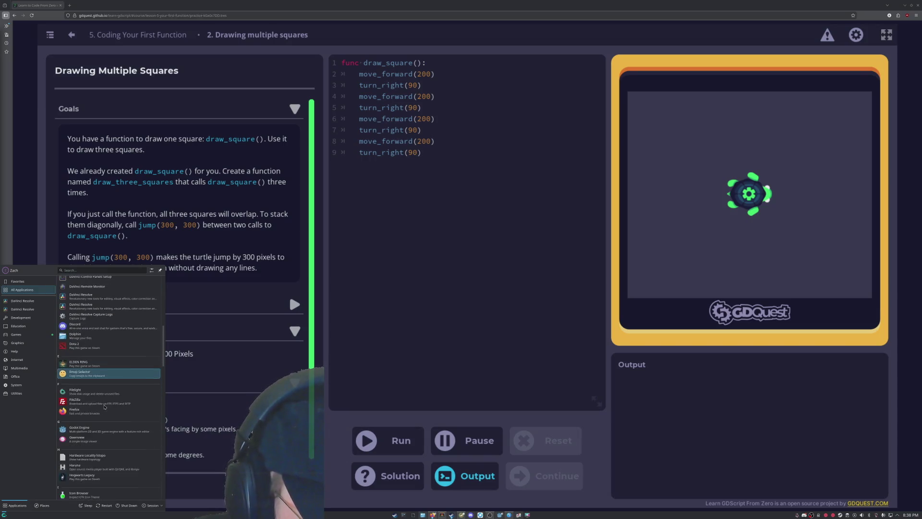
{"action": "scroll", "coordinate": [106, 408], "scroll_direction": "down", "scroll_amount": 10}
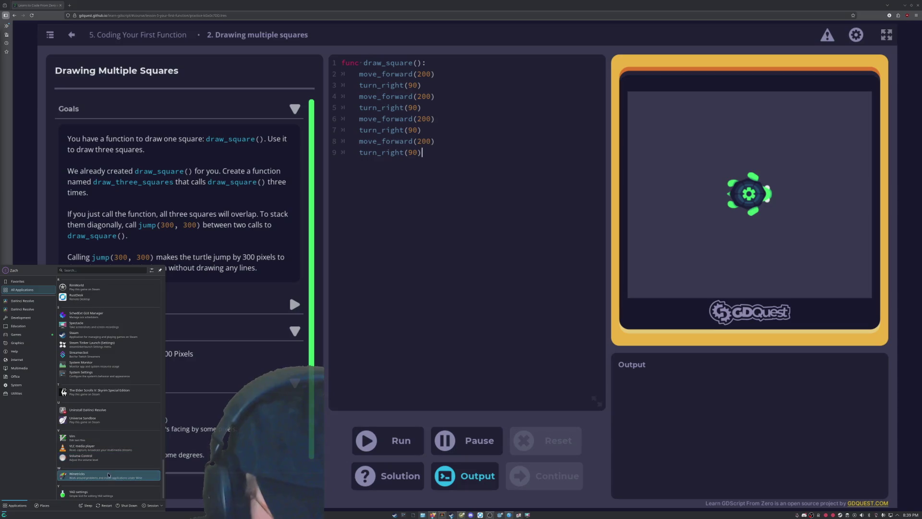
{"action": "left_click", "coordinate": [109, 475]}
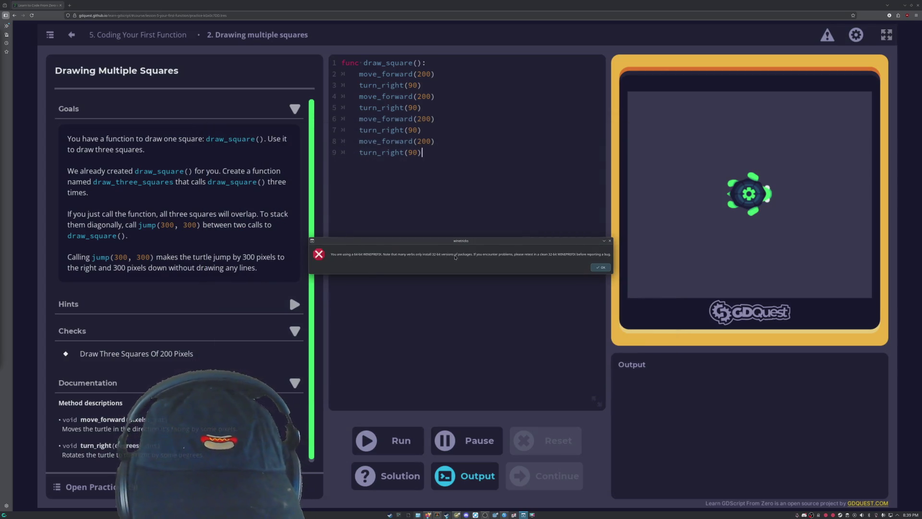
Dismiss the 64-bit wineprefix and wow64 mode warnings.
{"action": "left_click", "coordinate": [600, 268]}
{"action": "key", "text": "super"}
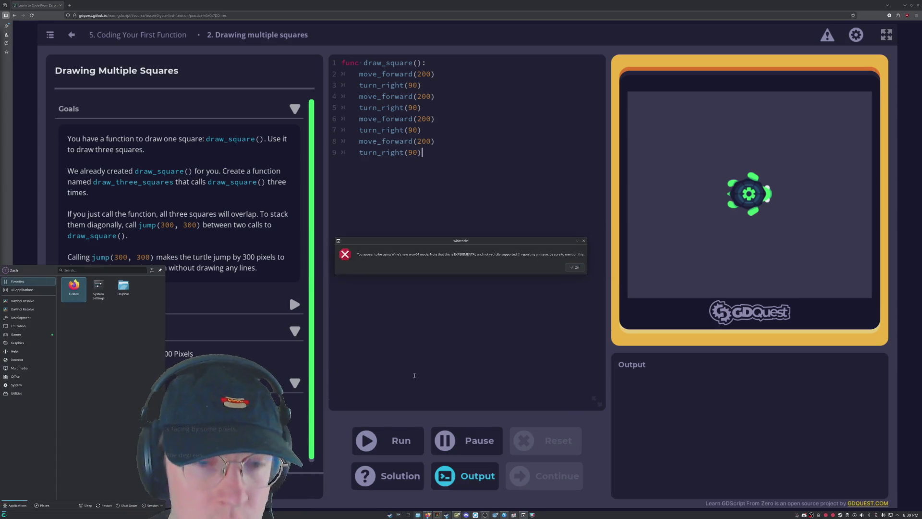
{"action": "left_click", "coordinate": [574, 268]}
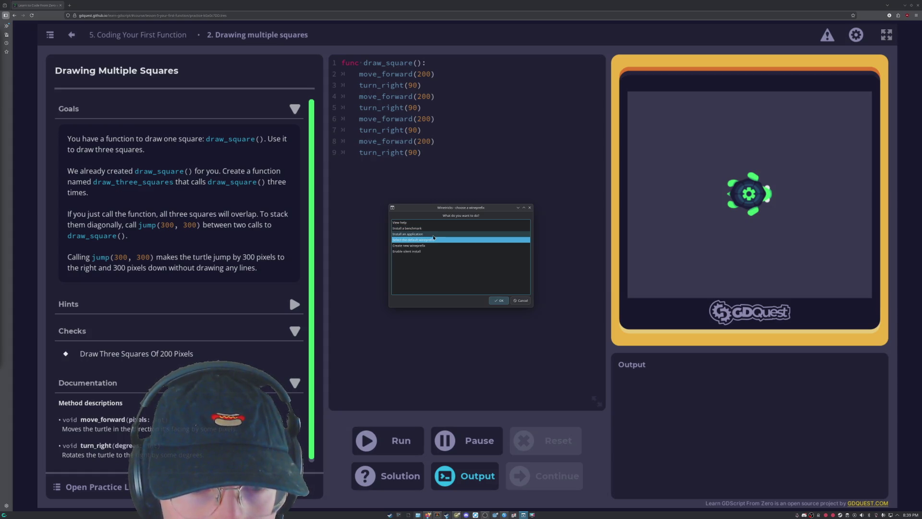
Select the default wineprefix, choose Run winecfg, and close the Winetricks dialog.
{"action": "left_click", "coordinate": [433, 235]}
{"action": "key", "text": "Down"}
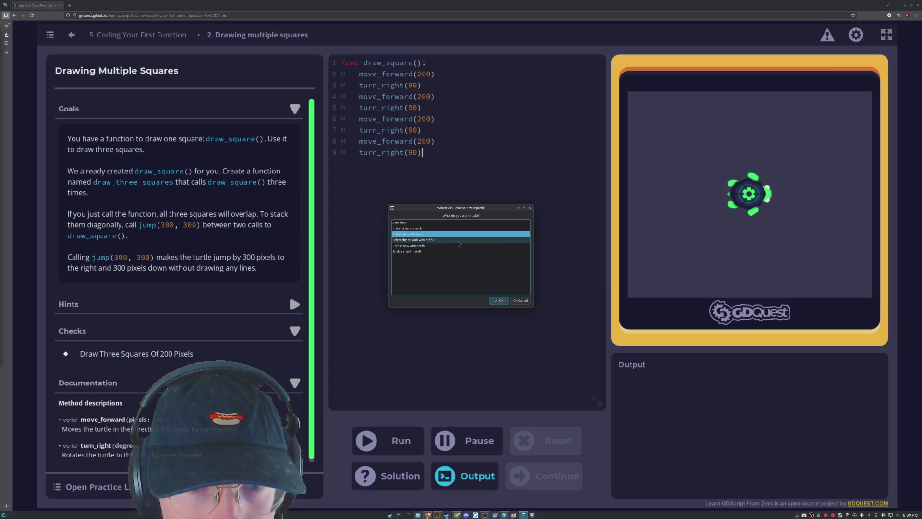
{"action": "left_click", "coordinate": [497, 299]}
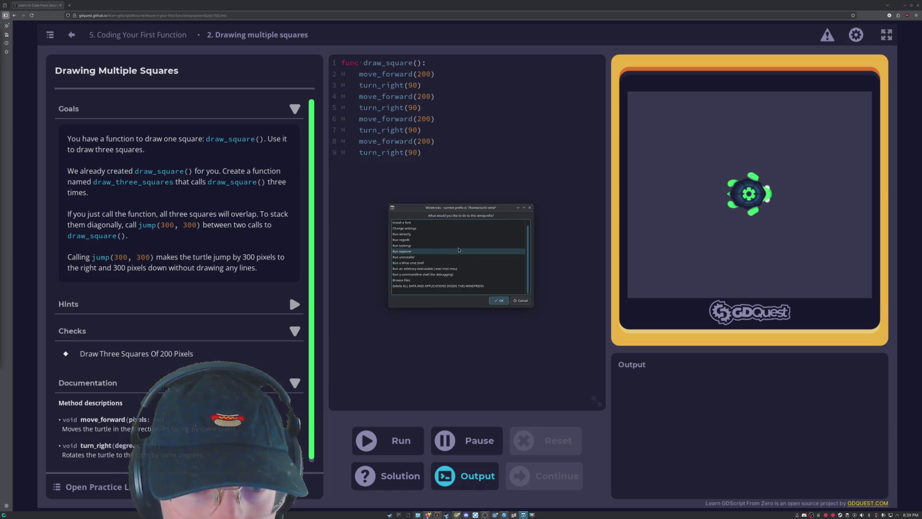
{"action": "left_click", "coordinate": [440, 234]}
{"action": "left_click", "coordinate": [498, 300]}
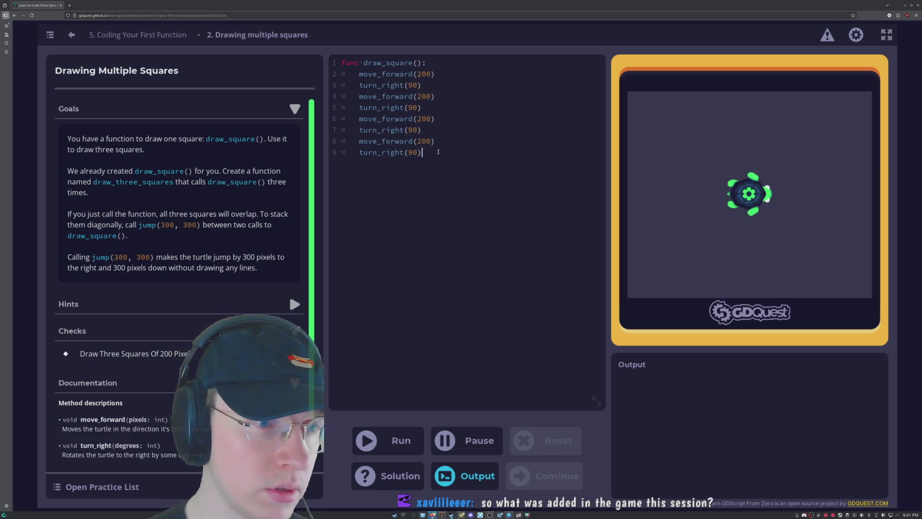
Add a new line after the draw_square() body in the lesson editor.
{"action": "key", "text": "Return"}
Start func draw_three_squares(): with draw_square() as its first body line.
{"action": "key", "text": "BackSpace"}
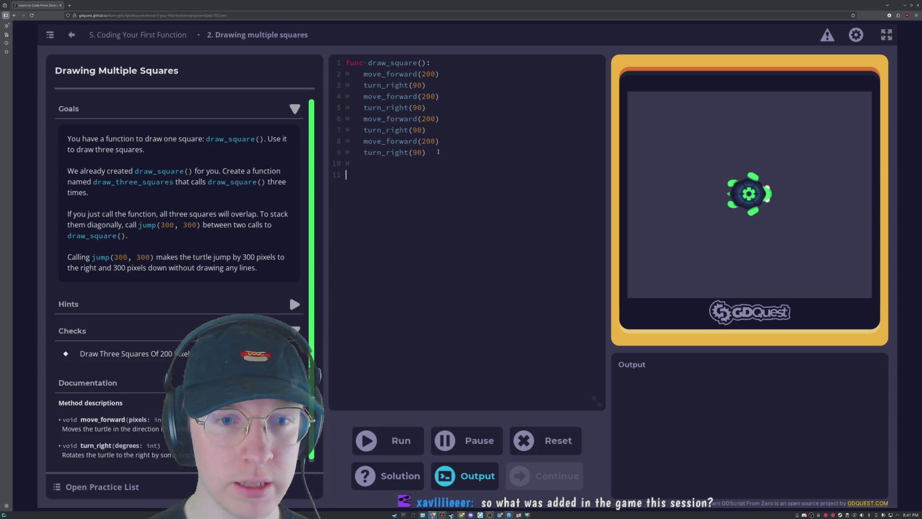
{"action": "key", "text": "Return"}
{"action": "key", "text": "Return"}
{"action": "type", "text": "f"}
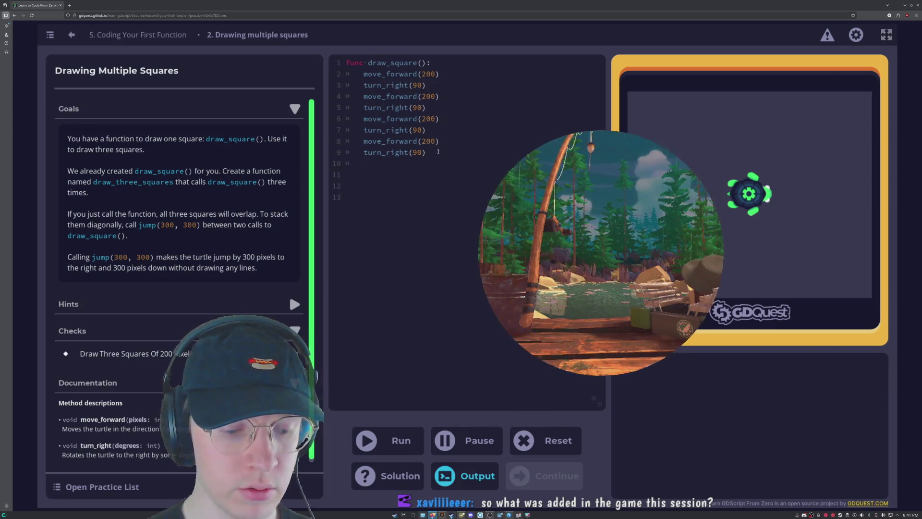
{"action": "type", "text": "unc "}
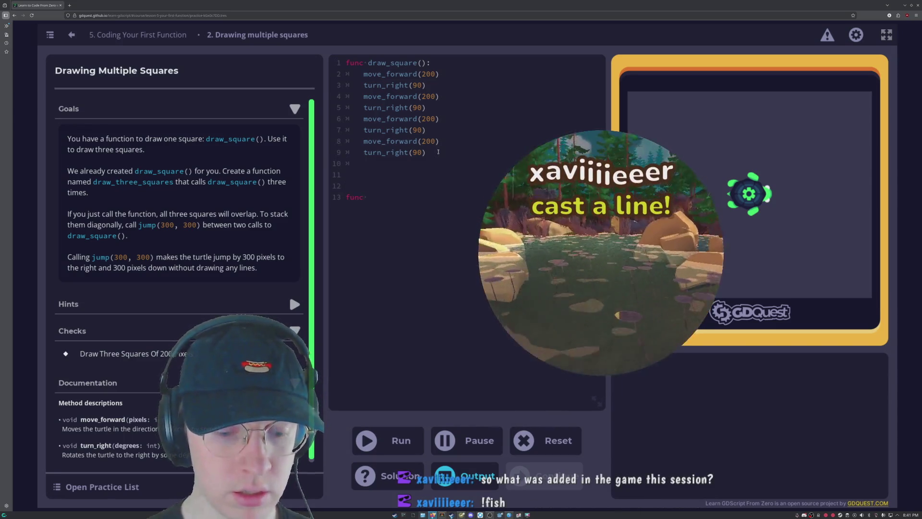
{"action": "type", "text": "draw_thr"}
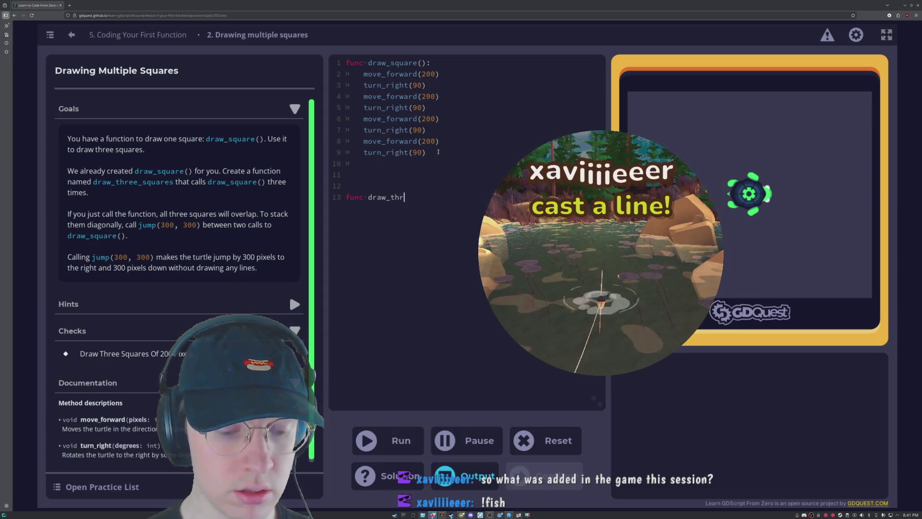
{"action": "type", "text": "ee_s"}
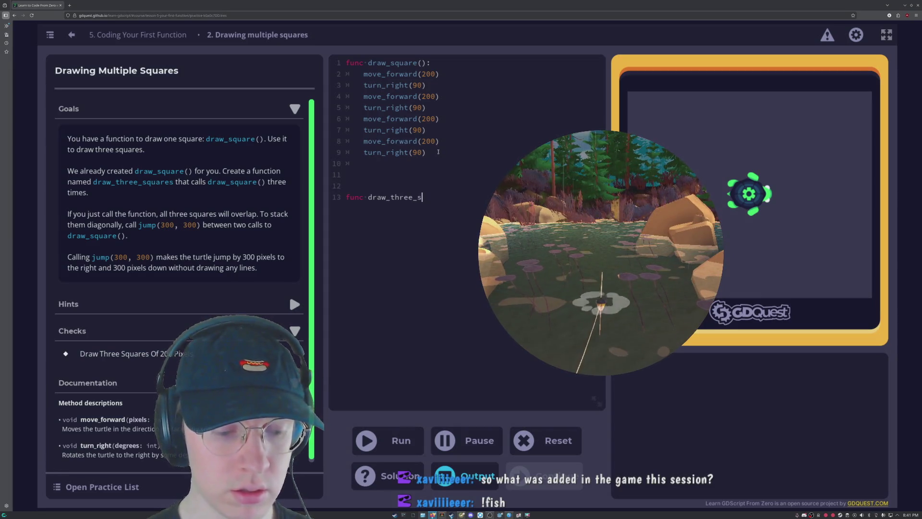
{"action": "type", "text": "quares"}
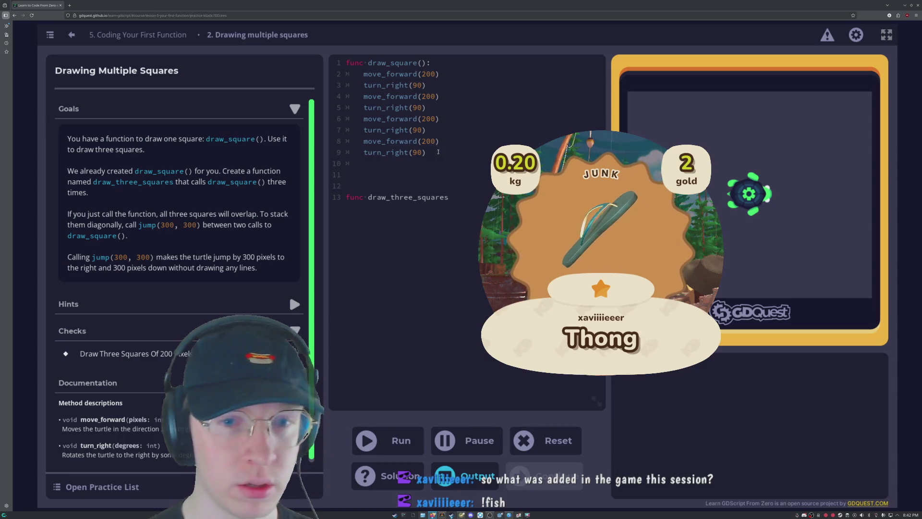
{"action": "type", "text": ":"}
{"action": "key", "text": "Return"}
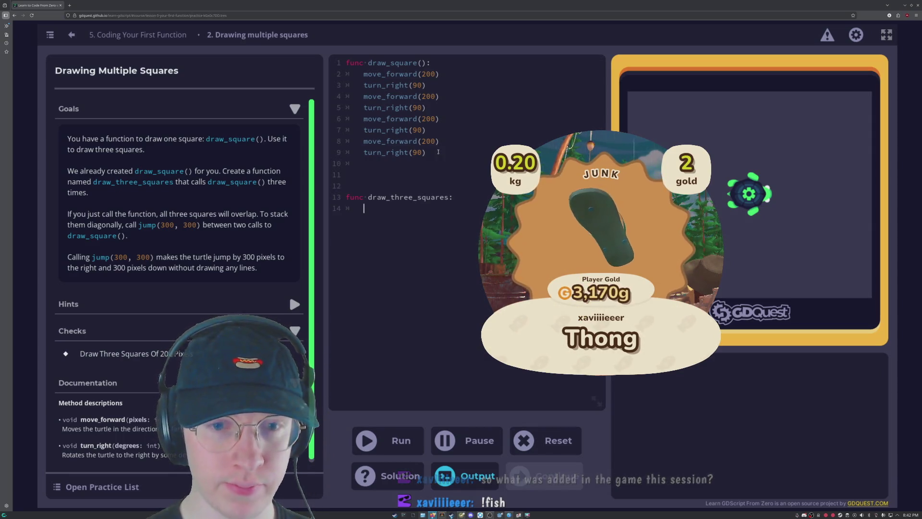
{"action": "type", "text": "dr"}
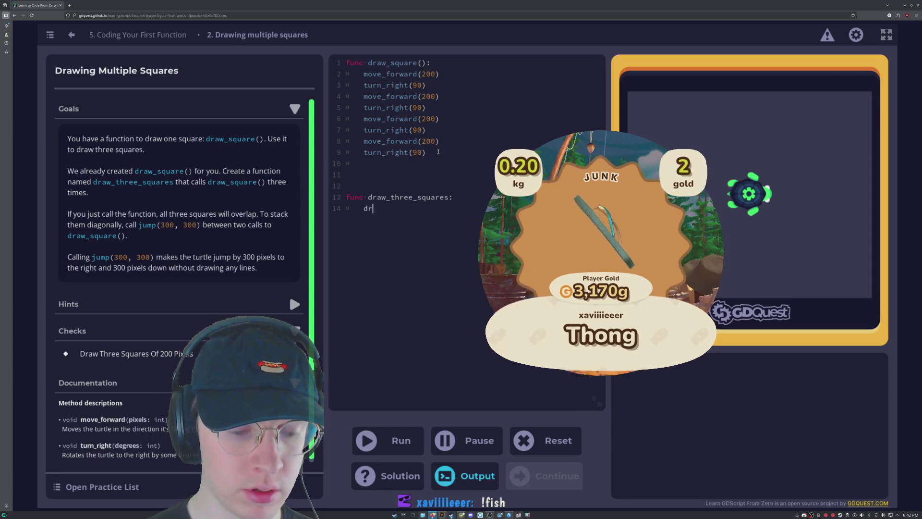
{"action": "type", "text": "aw_square"}
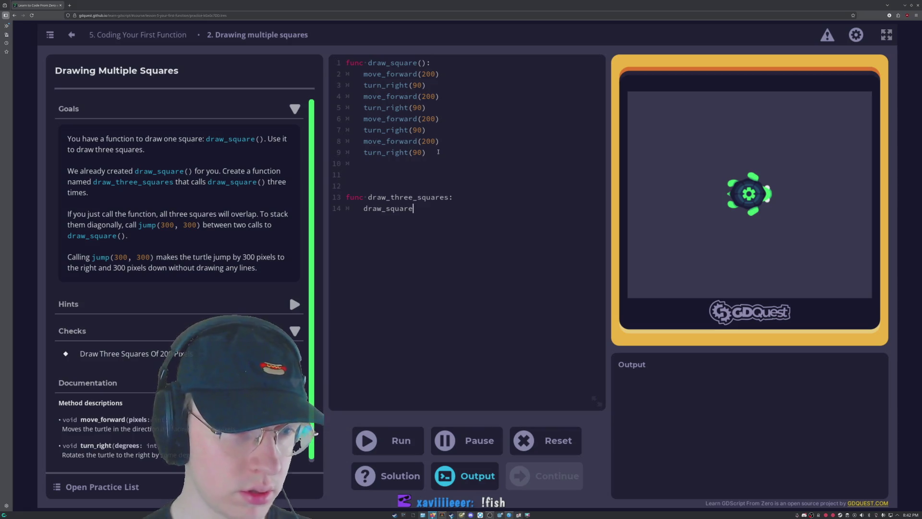
{"action": "type", "text": "()"}
{"action": "key", "text": "Return"}
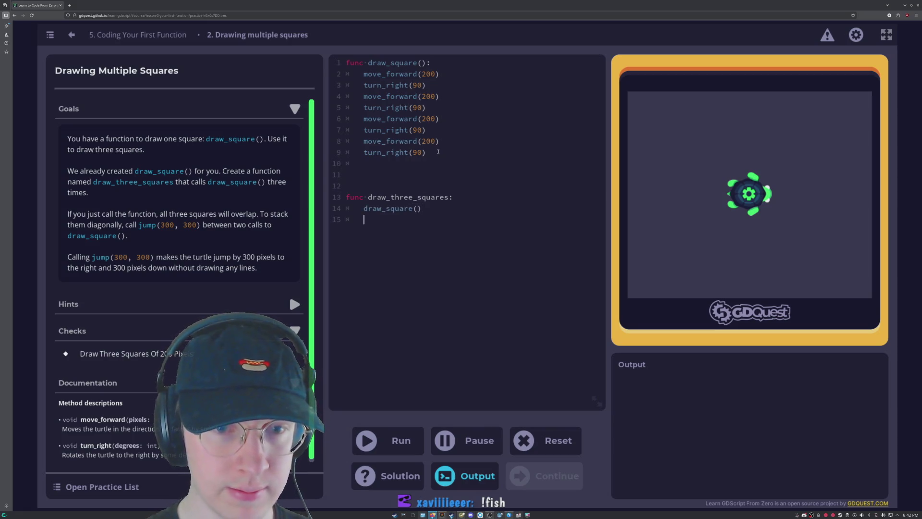
Follow it with jump(300,300), draw_square() and a second jump(300,300).
{"action": "type", "text": "jump()"}
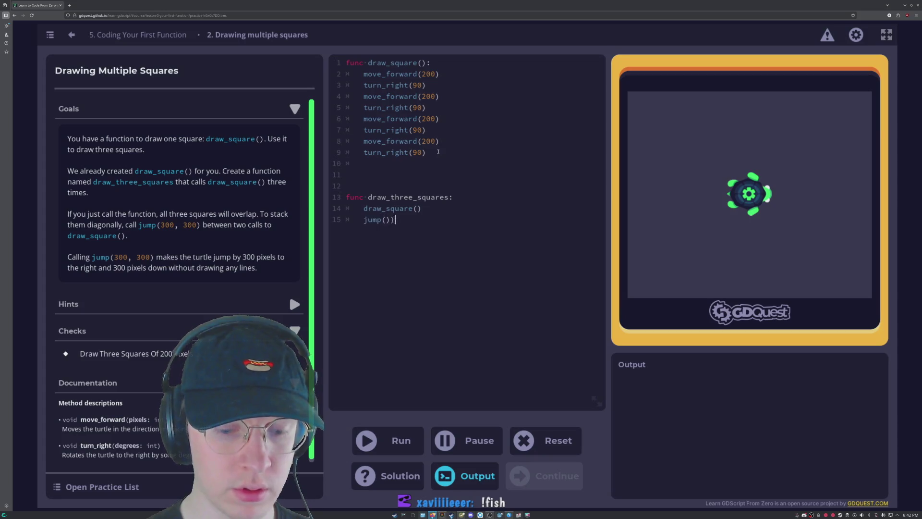
{"action": "key", "text": "BackSpace"}
{"action": "type", "text": "300"}
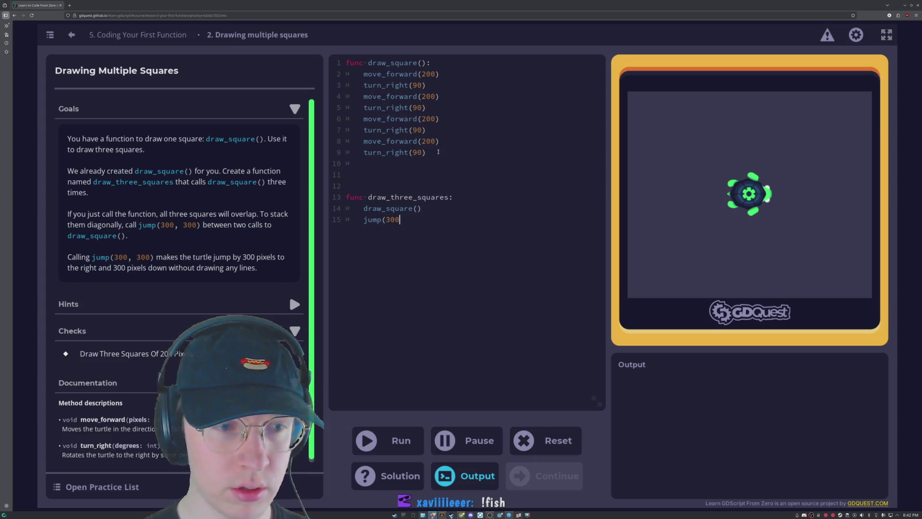
{"action": "type", "text": ",300"}
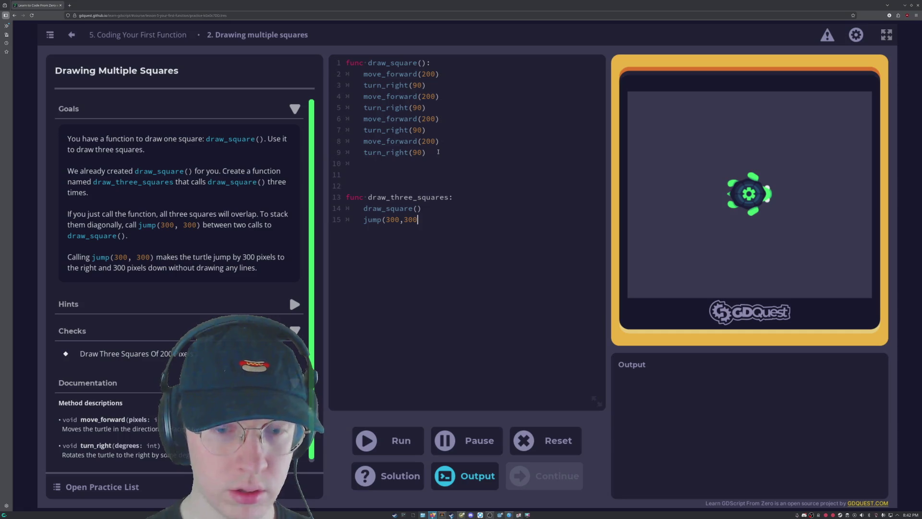
{"action": "type", "text": ") \t"}
{"action": "type", "text": "draw_squ"}
{"action": "type", "text": "are"}
{"action": "type", "text": "()"}
{"action": "key", "text": "Return"}
{"action": "type", "text": "jump"}
{"action": "type", "text": "()"}
{"action": "type", "text": "300,300"}
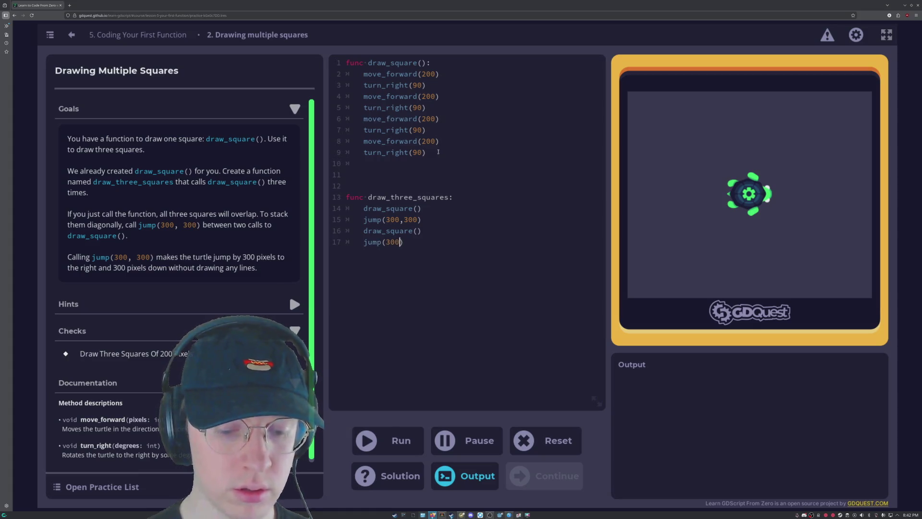
{"action": "key", "text": "Return"}
{"action": "key", "text": "BackSpace"}
{"action": "key", "text": "BackSpace"}
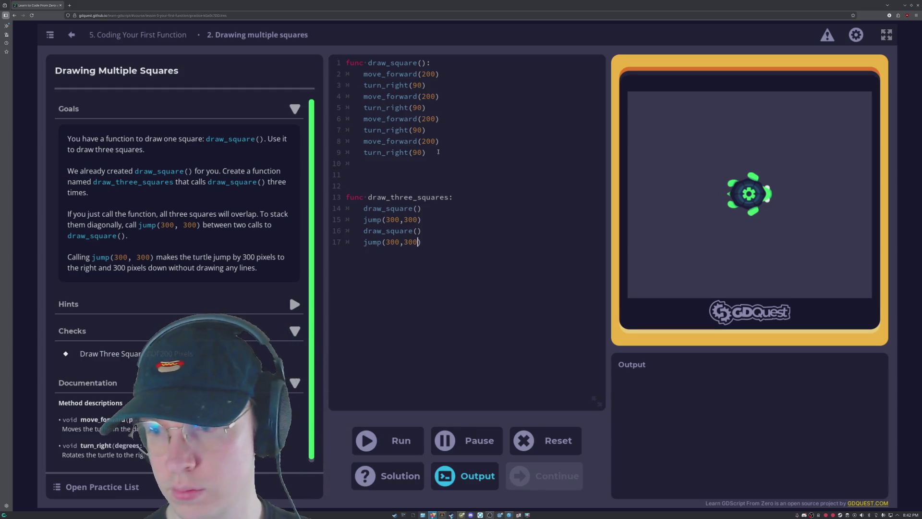
{"action": "key", "text": "Return"}
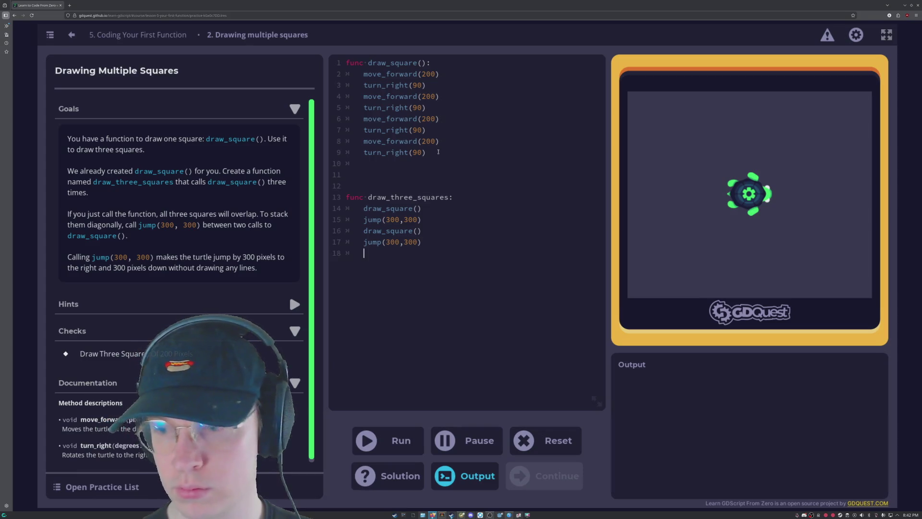
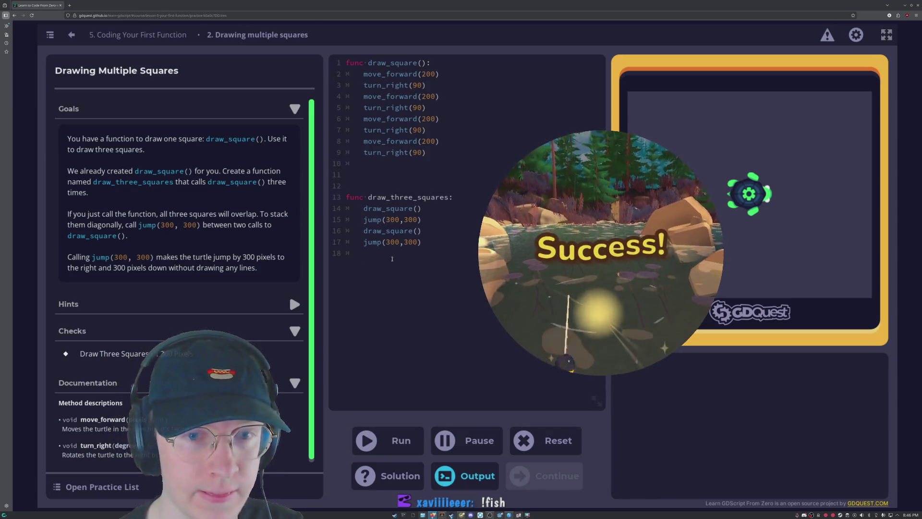
Add a third draw_square() call, add () to draw_three_squares on line 13, and rerun successfully.
{"action": "type", "text": "dr"}
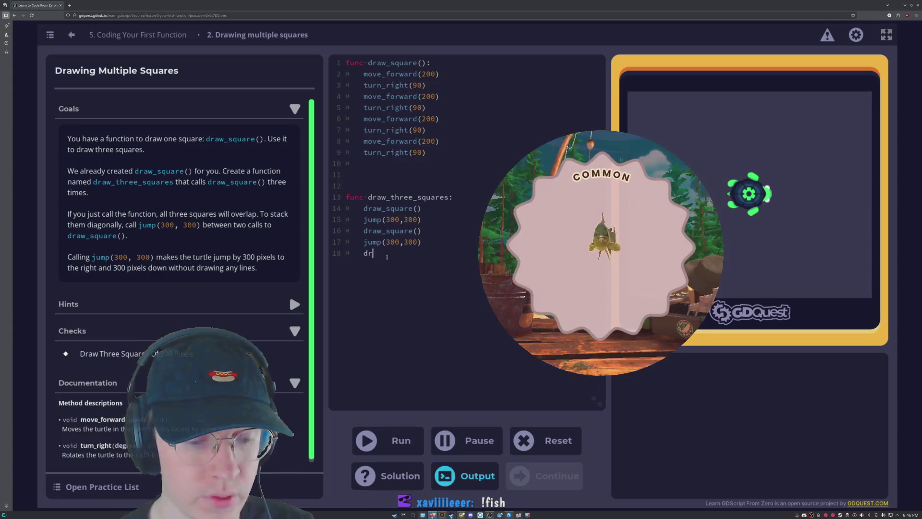
{"action": "type", "text": "aw_"}
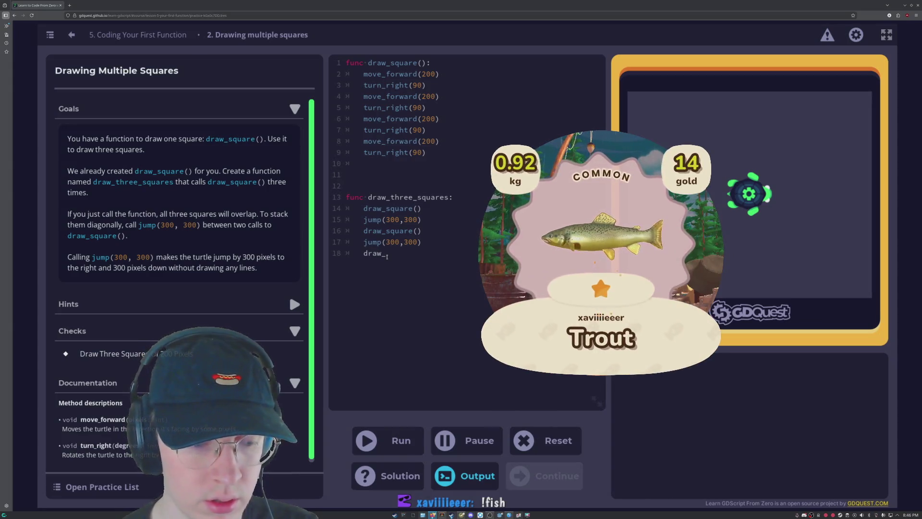
{"action": "type", "text": "square()"}
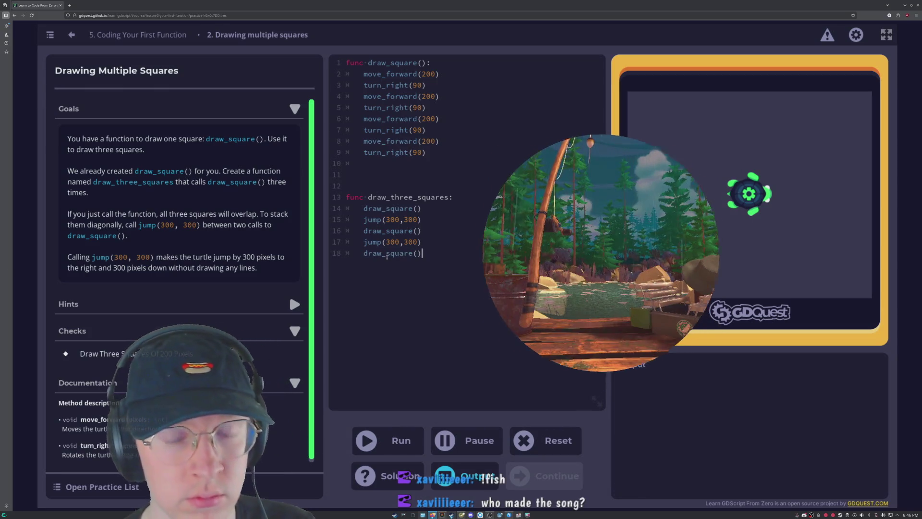
{"action": "left_click", "coordinate": [400, 441]}
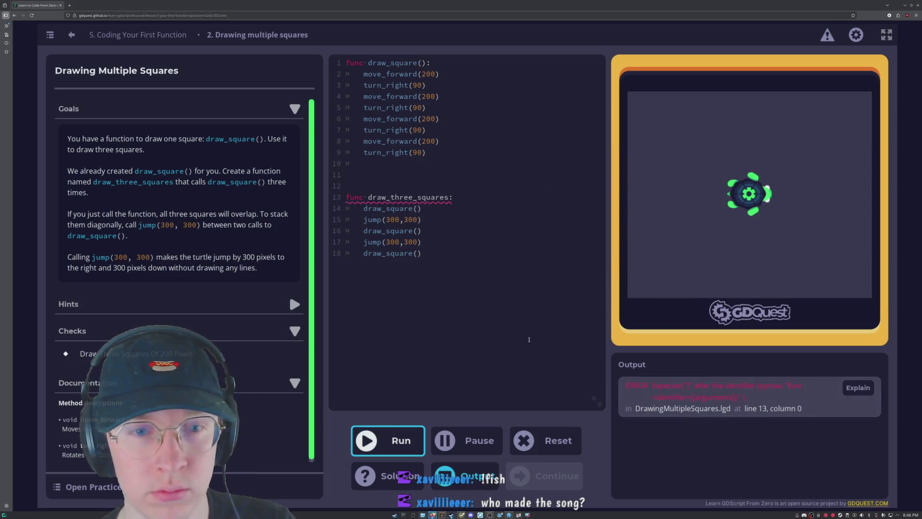
{"action": "mouse_move", "coordinate": [394, 201]}
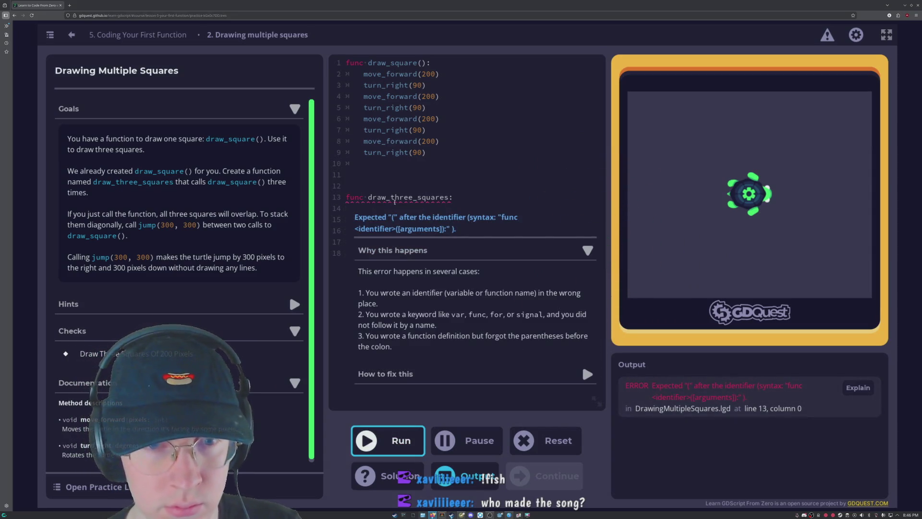
{"action": "left_click", "coordinate": [447, 199]}
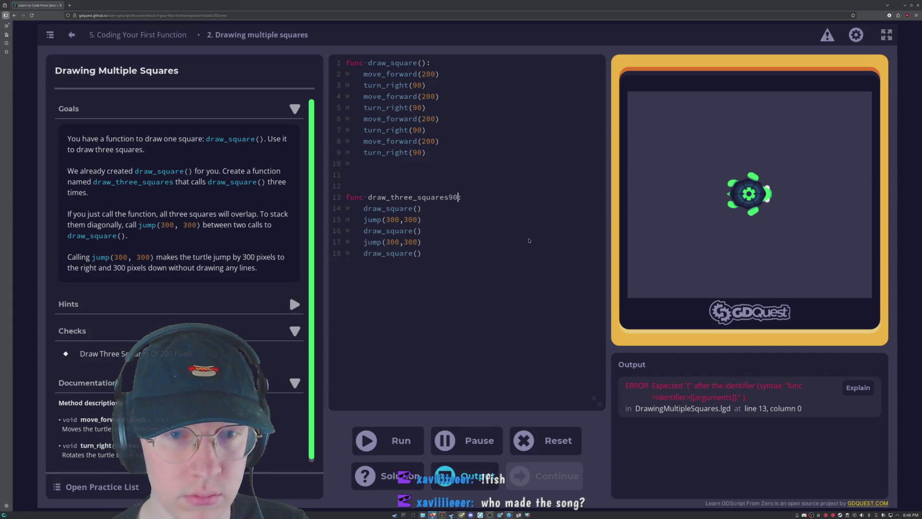
{"action": "type", "text": "()"}
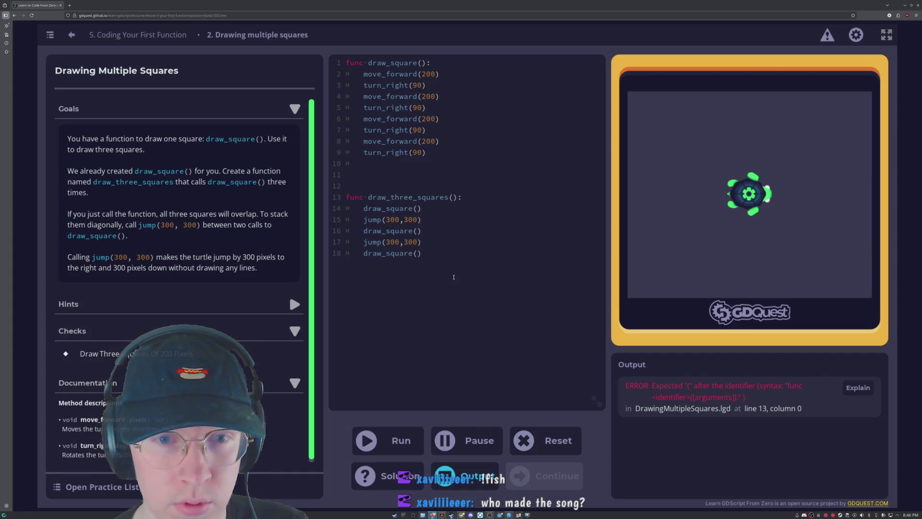
{"action": "left_click", "coordinate": [453, 275]}
{"action": "left_click", "coordinate": [387, 438]}
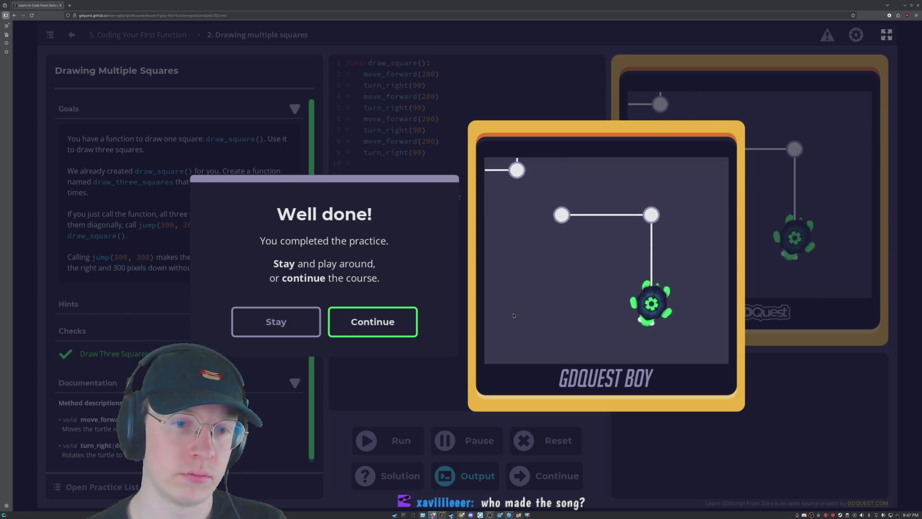
Dismiss the Well done! and Lesson complete! messages to reach lesson 6, Your First Function Parameter.
{"action": "left_click", "coordinate": [406, 323]}
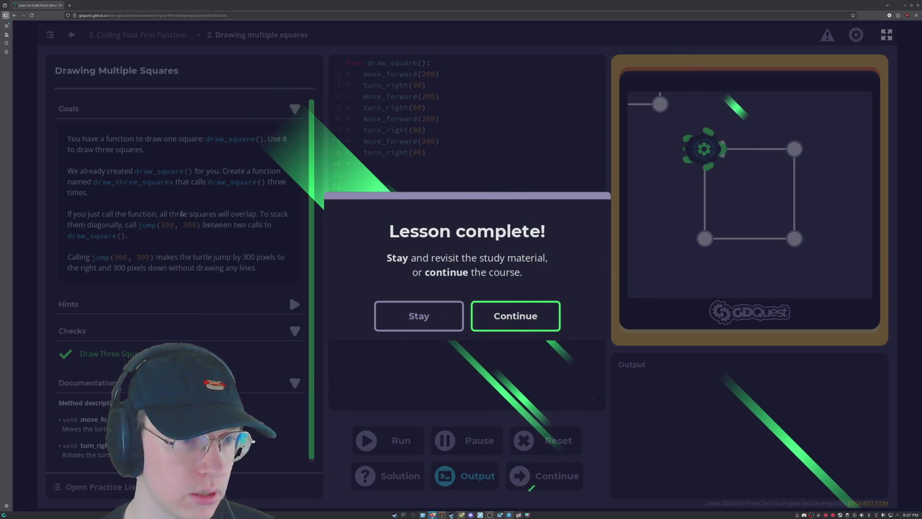
{"action": "left_click", "coordinate": [523, 315]}
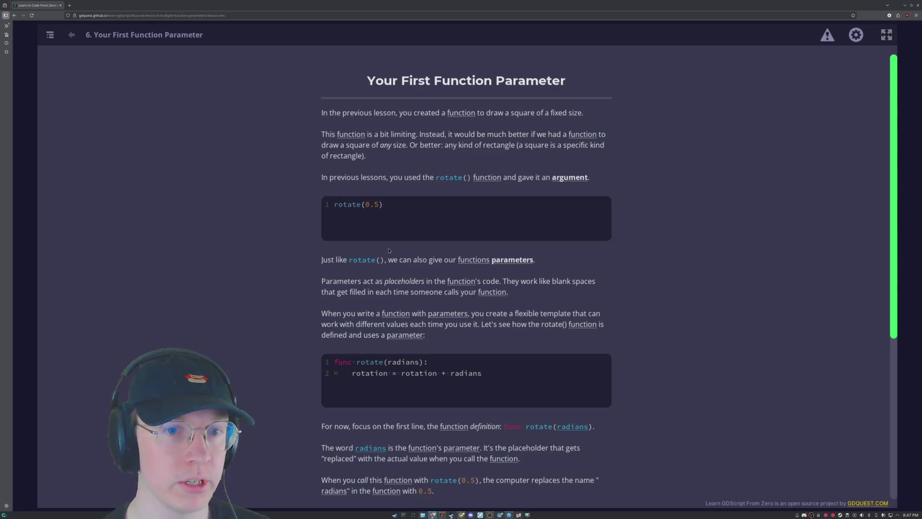
Answer 'What is a function parameter?' with 'A label you give to a value the function receives.'.
{"action": "scroll", "coordinate": [420, 216], "scroll_direction": "down", "scroll_amount": 5}
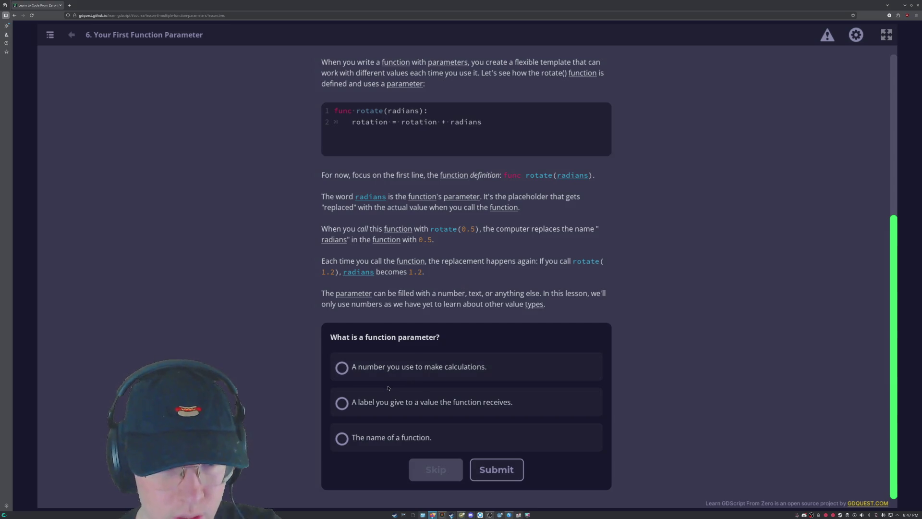
{"action": "left_click", "coordinate": [402, 371]}
{"action": "left_click", "coordinate": [417, 401]}
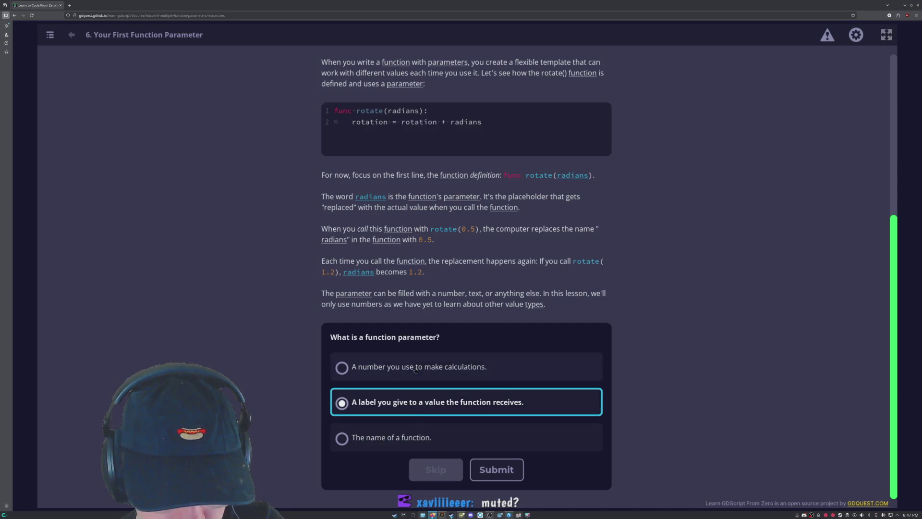
{"action": "left_click", "coordinate": [342, 402]}
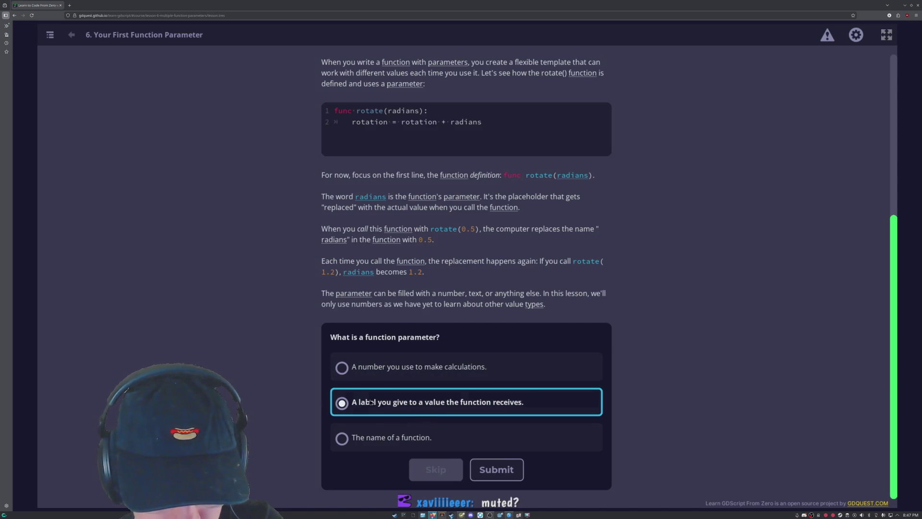
{"action": "left_click", "coordinate": [497, 470]}
{"action": "scroll", "coordinate": [272, 346], "scroll_direction": "down", "scroll_amount": 7}
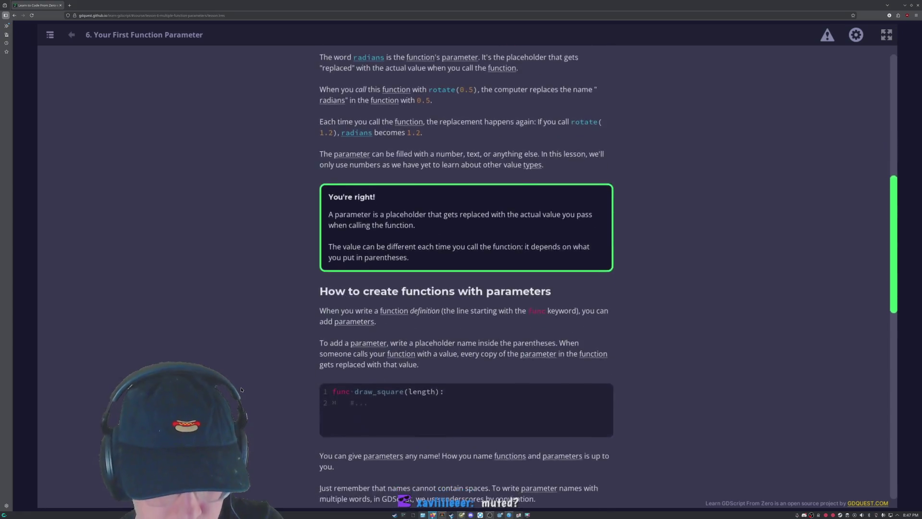
Reduce the demo square's Size slider from 40 to 20.
{"action": "scroll", "coordinate": [253, 249], "scroll_direction": "down", "scroll_amount": 5}
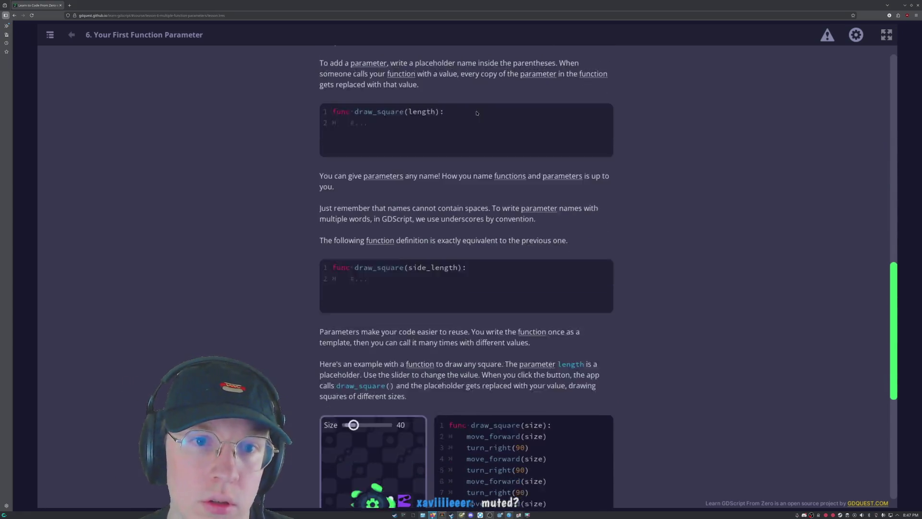
{"action": "left_click_drag", "start_coordinate": [353, 238], "coordinate": [349, 238]}
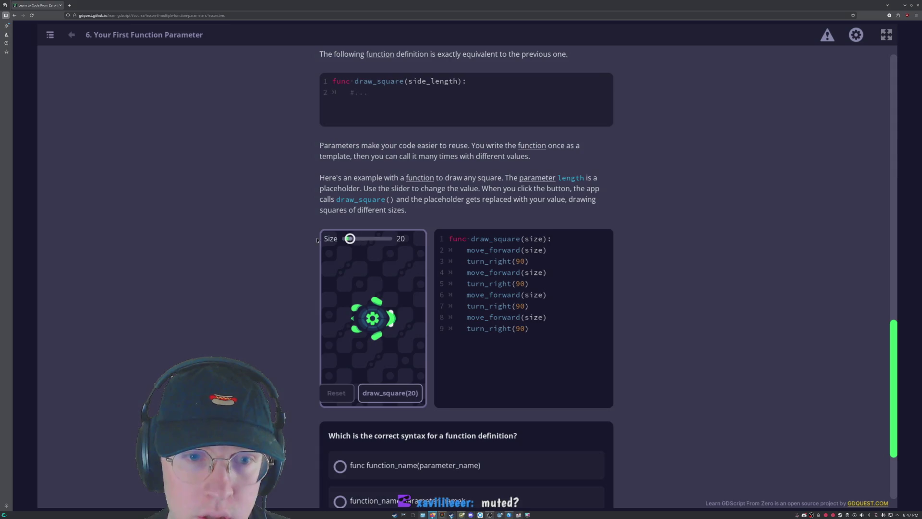
{"action": "scroll", "coordinate": [339, 329], "scroll_direction": "down", "scroll_amount": 3}
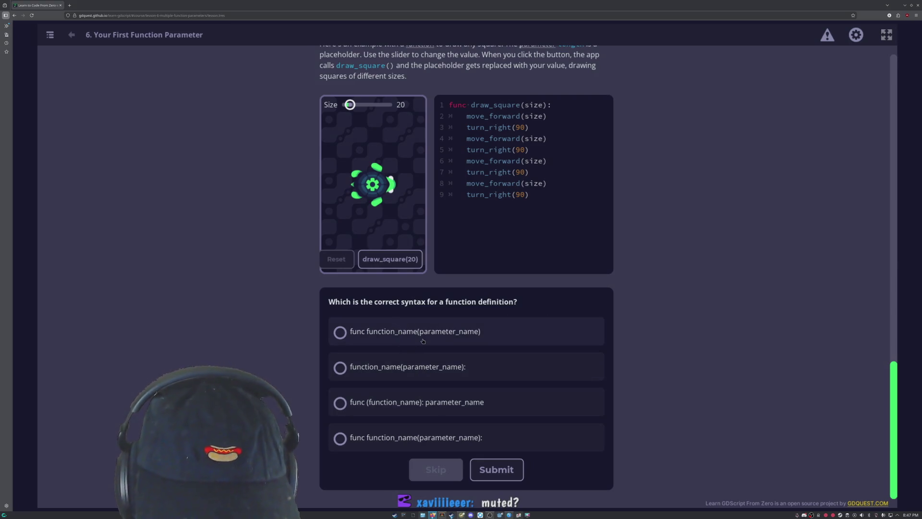
Answer the function definition syntax question with 'func function_name(parameter_name):'.
{"action": "left_click", "coordinate": [444, 341]}
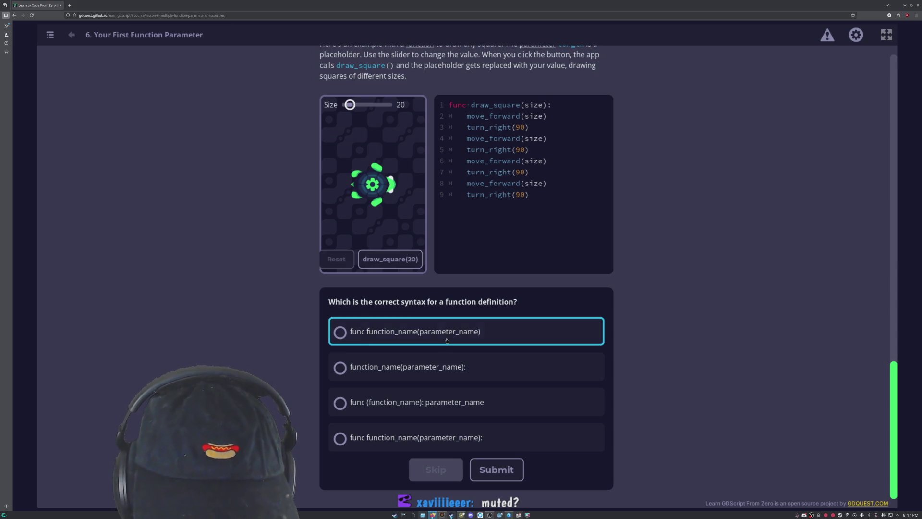
{"action": "left_click", "coordinate": [466, 368]}
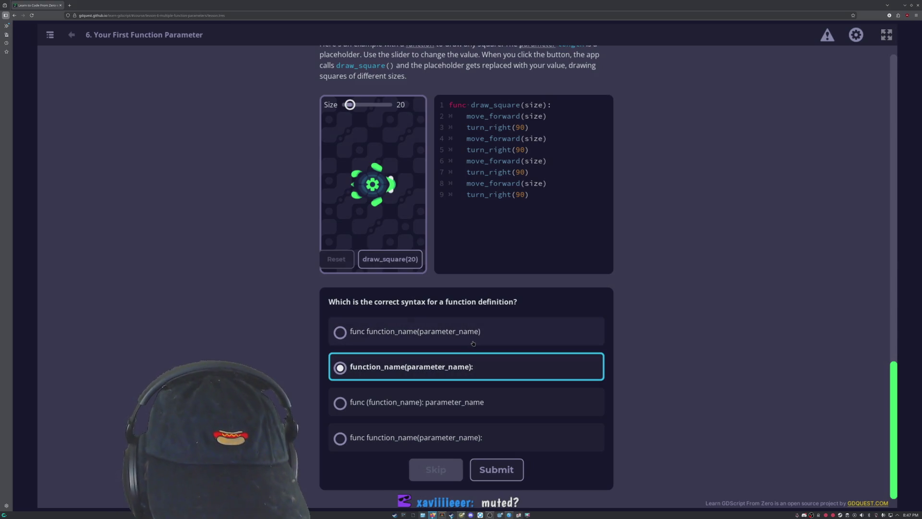
{"action": "left_click", "coordinate": [475, 343]}
{"action": "left_click", "coordinate": [492, 369]}
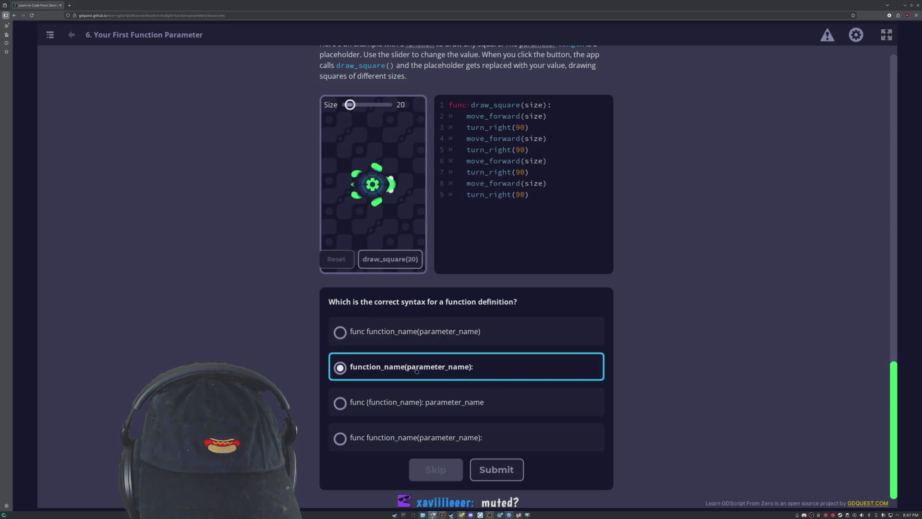
{"action": "left_click", "coordinate": [416, 438]}
{"action": "left_click", "coordinate": [496, 469]}
{"action": "scroll", "coordinate": [582, 430], "scroll_direction": "down", "scroll_amount": 8}
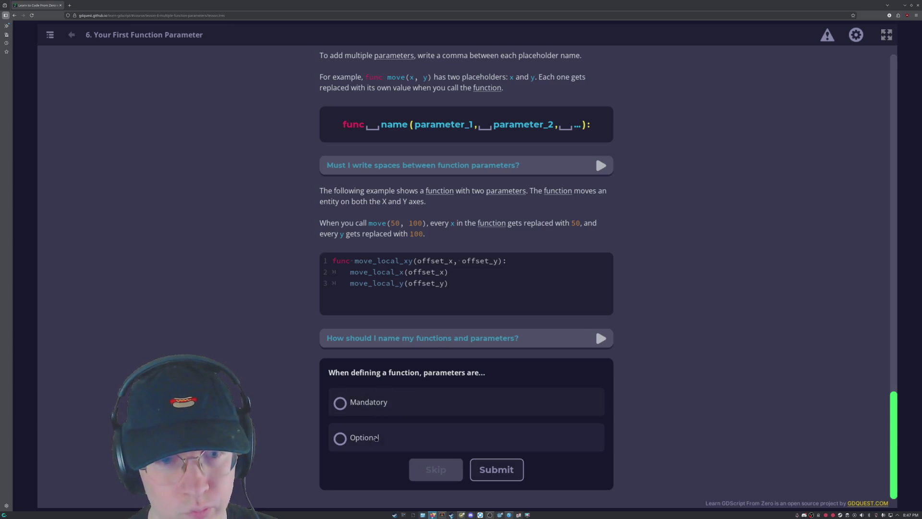
Answer the multiple-parameter quiz with 'func function_name(parameter_1, parameter_2, ...):' and open the Drawing Corners practice.
{"action": "left_click", "coordinate": [365, 438]}
{"action": "left_click", "coordinate": [497, 469]}
{"action": "scroll", "coordinate": [356, 402], "scroll_direction": "down", "scroll_amount": 2}
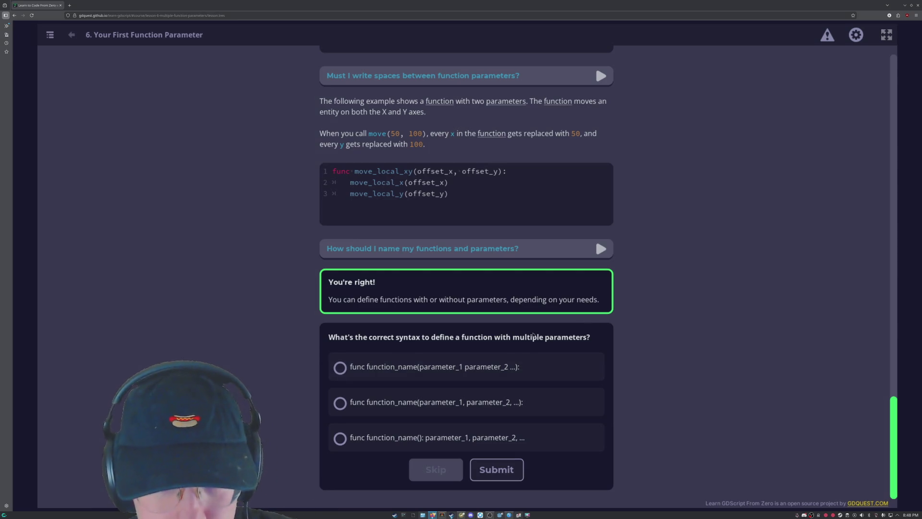
{"action": "left_click", "coordinate": [541, 443]}
{"action": "left_click", "coordinate": [496, 469]}
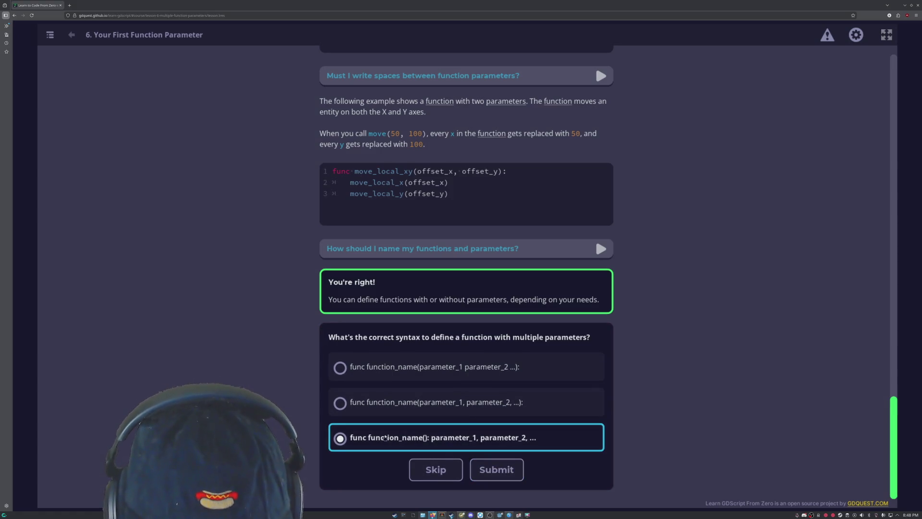
{"action": "left_click", "coordinate": [475, 405]}
{"action": "left_click", "coordinate": [496, 469]}
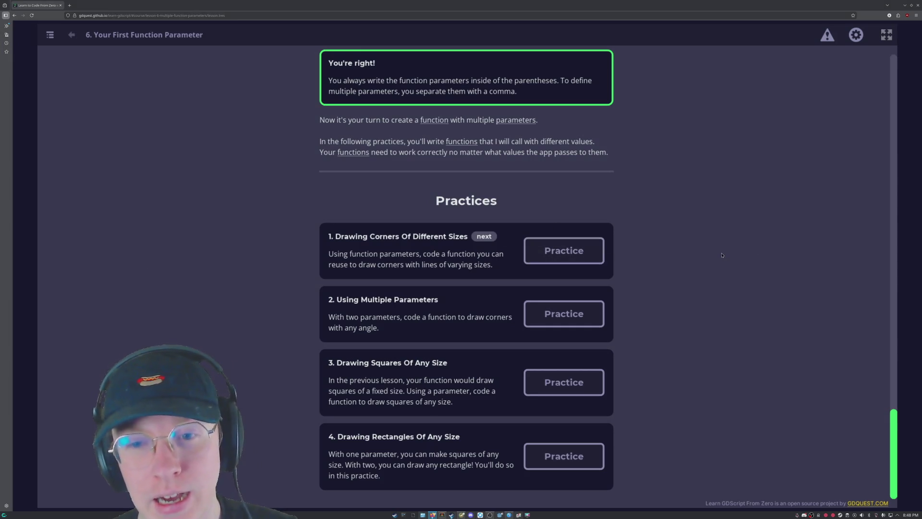
{"action": "scroll", "coordinate": [680, 311], "scroll_direction": "up", "scroll_amount": 5}
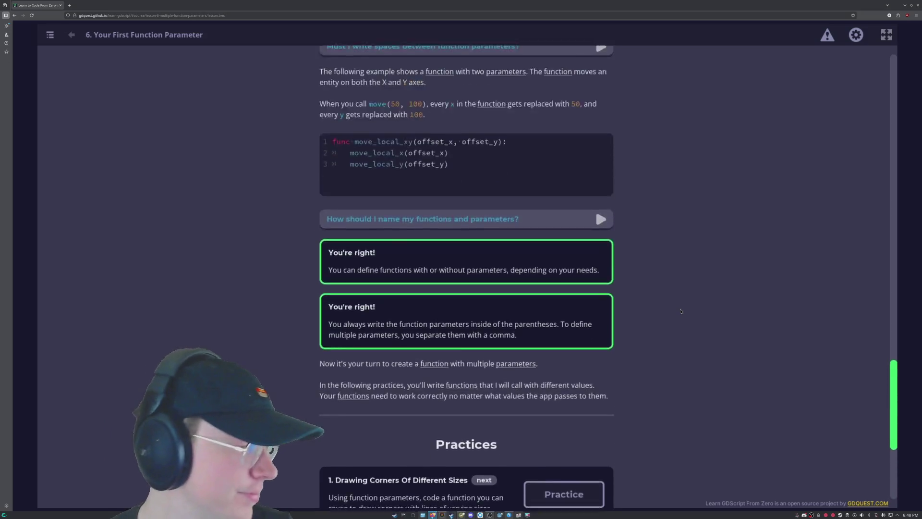
{"action": "scroll", "coordinate": [680, 311], "scroll_direction": "down", "scroll_amount": 5}
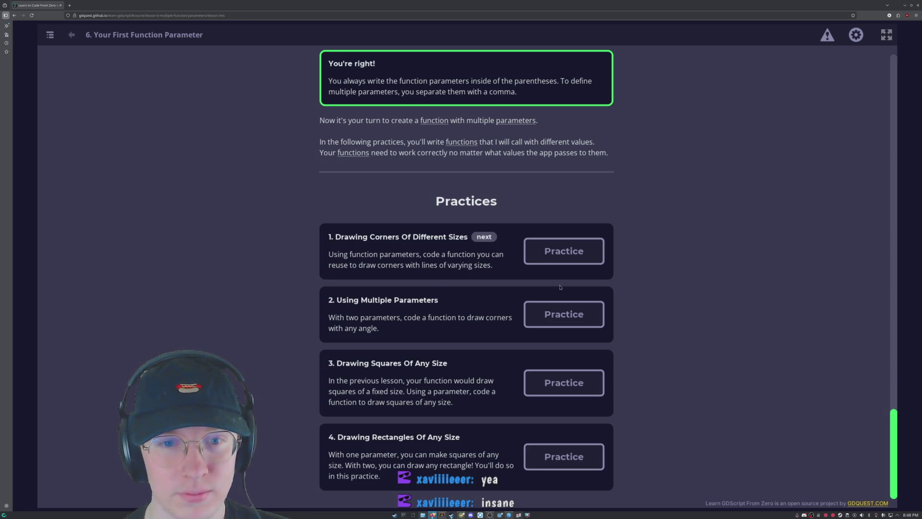
{"action": "left_click", "coordinate": [566, 258]}
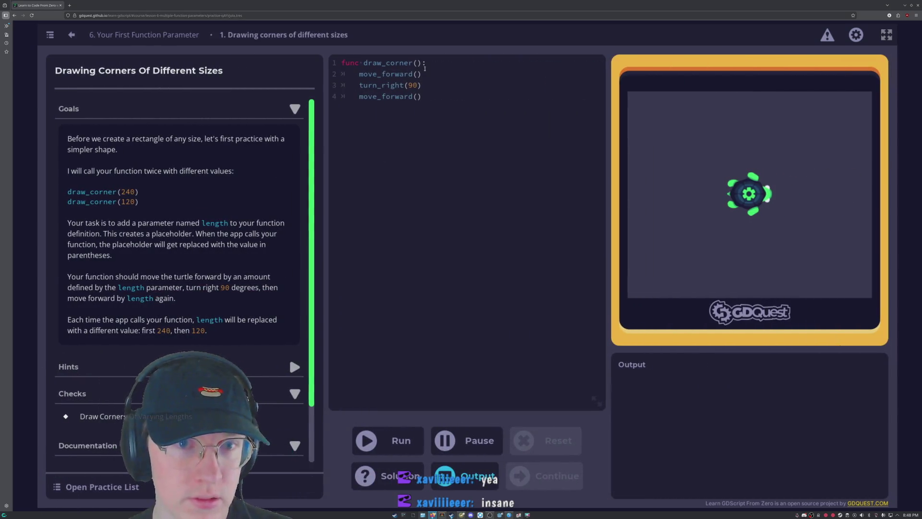
Apply the solution giving draw_corner a length parameter and run it to pass the check.
{"action": "left_click", "coordinate": [417, 63]}
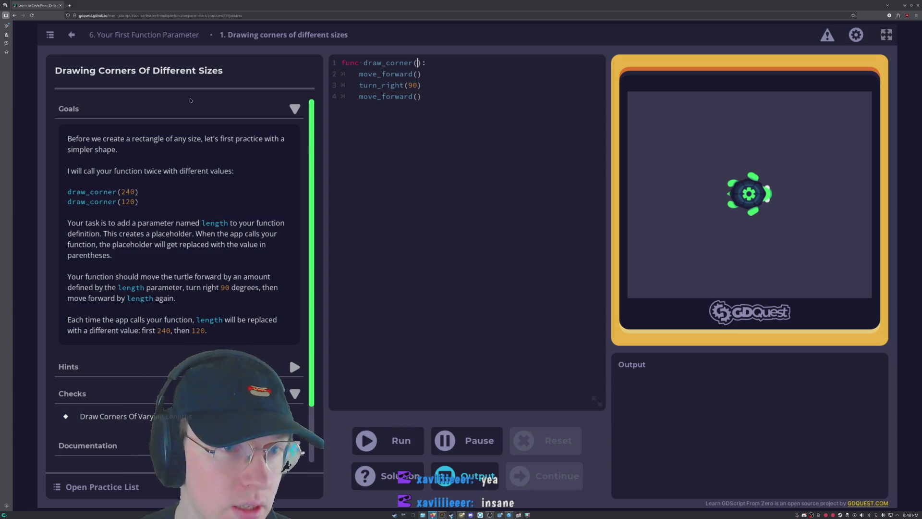
{"action": "scroll", "coordinate": [182, 216], "scroll_direction": "down", "scroll_amount": 2}
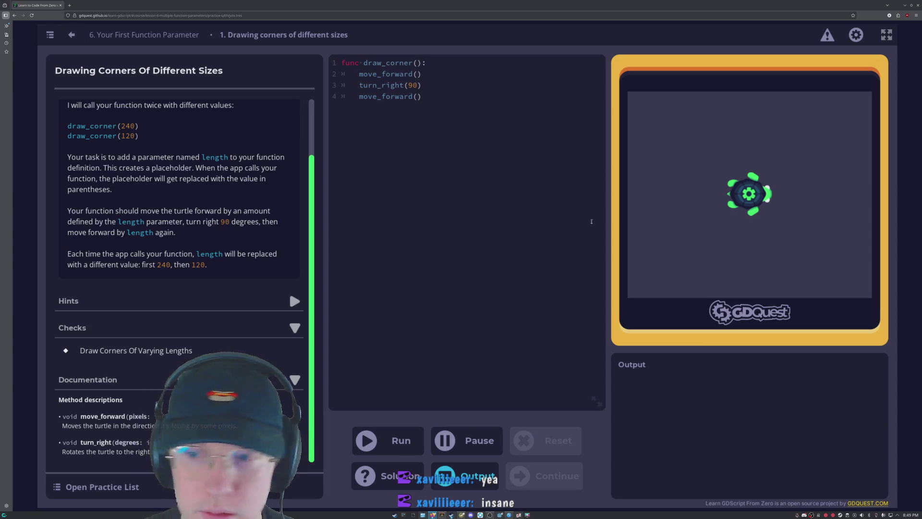
{"action": "left_click", "coordinate": [365, 475]}
{"action": "left_click", "coordinate": [858, 481]}
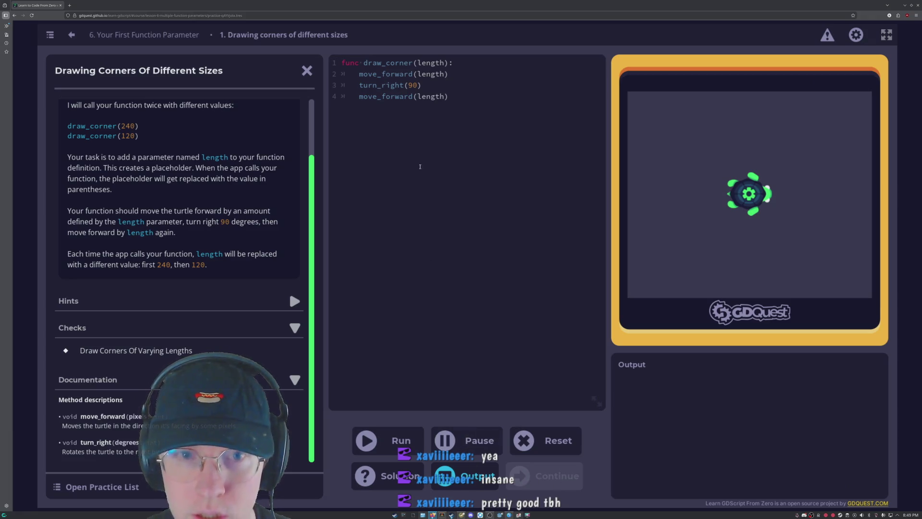
{"action": "left_click", "coordinate": [389, 440]}
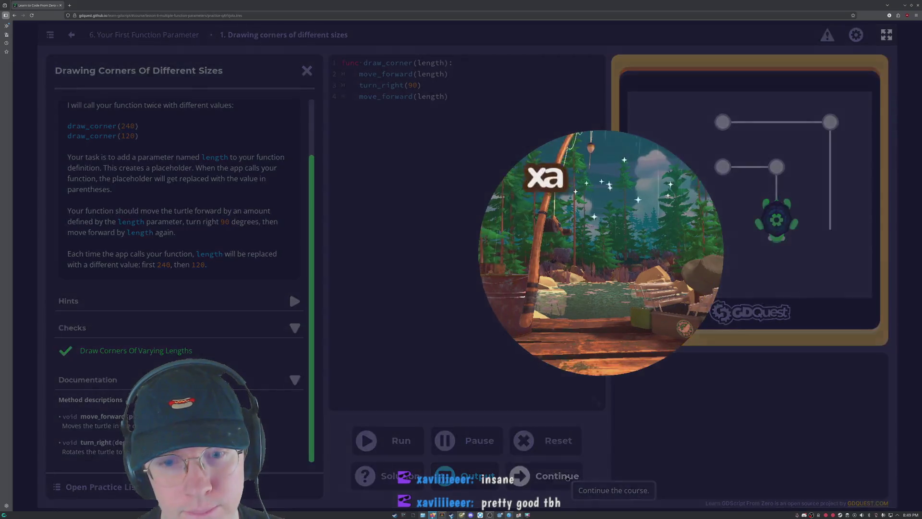
{"action": "key", "text": "Return"}
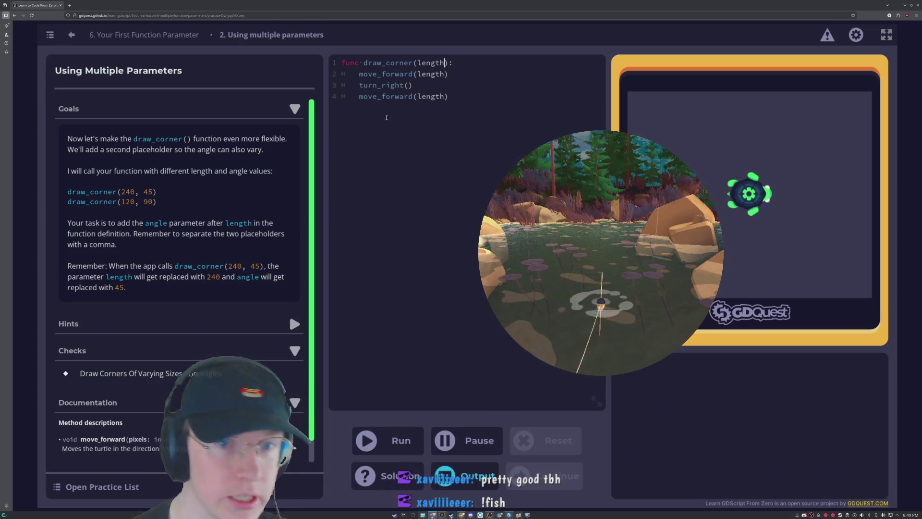
Apply the solution changing draw_corner to draw_corner(length, angle) and run it to pass.
{"action": "left_click", "coordinate": [406, 487]}
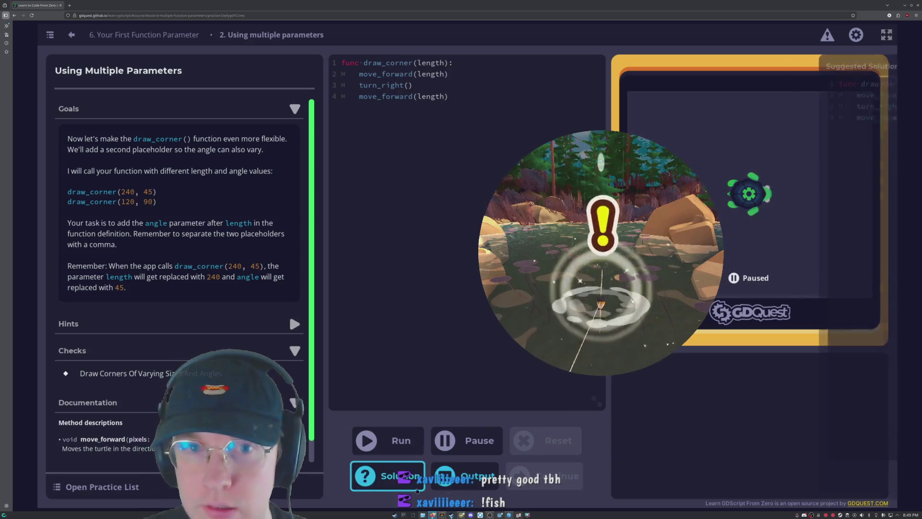
{"action": "left_click", "coordinate": [858, 478]}
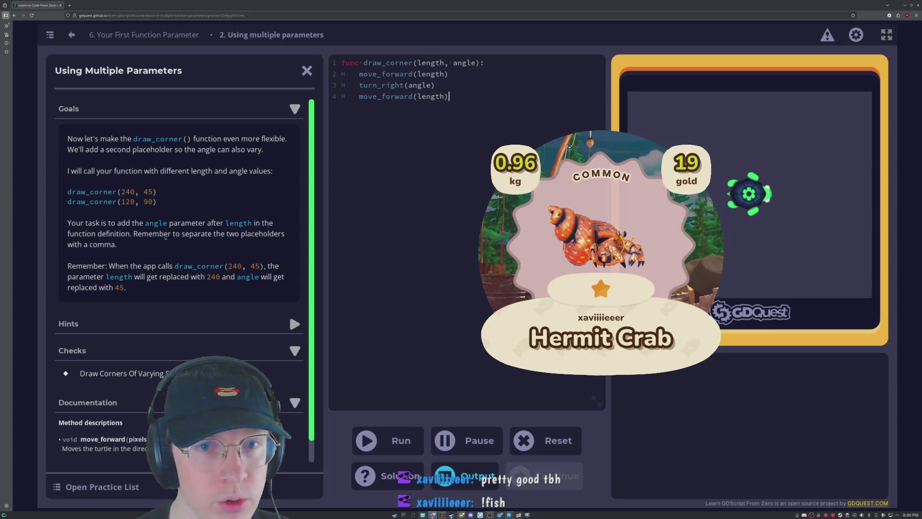
{"action": "scroll", "coordinate": [246, 252], "scroll_direction": "down", "scroll_amount": 1}
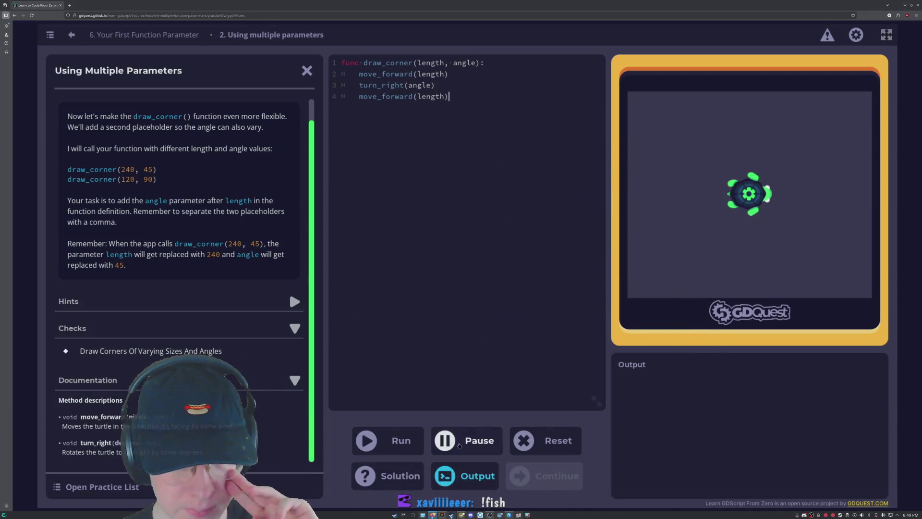
{"action": "left_click", "coordinate": [401, 444]}
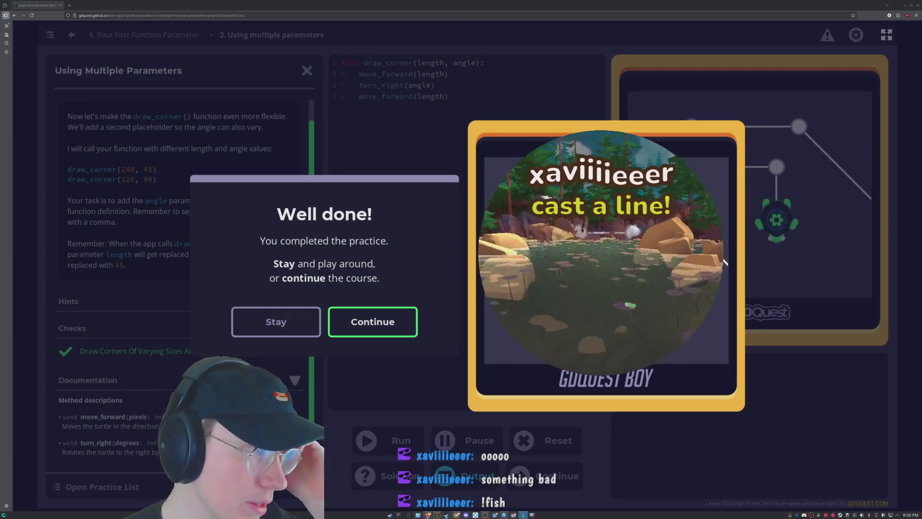
{"action": "mouse_move", "coordinate": [0, 124]}
{"action": "left_mouse_down"}
{"action": "mouse_move", "coordinate": [427, 169]}
{"action": "mouse_move", "coordinate": [211, 203]}
{"action": "mouse_move", "coordinate": [10, 158]}
{"action": "mouse_move", "coordinate": [386, 203]}
{"action": "mouse_move", "coordinate": [9, 158]}
{"action": "left_mouse_up"}
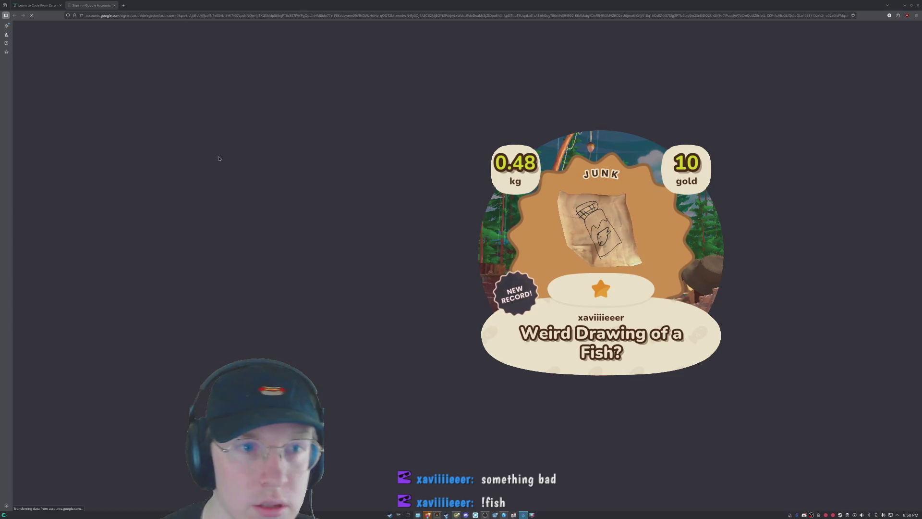
Hide the Google sign-in browser window so the desktop shows, using Super+D.
{"action": "key", "text": "super+d"}
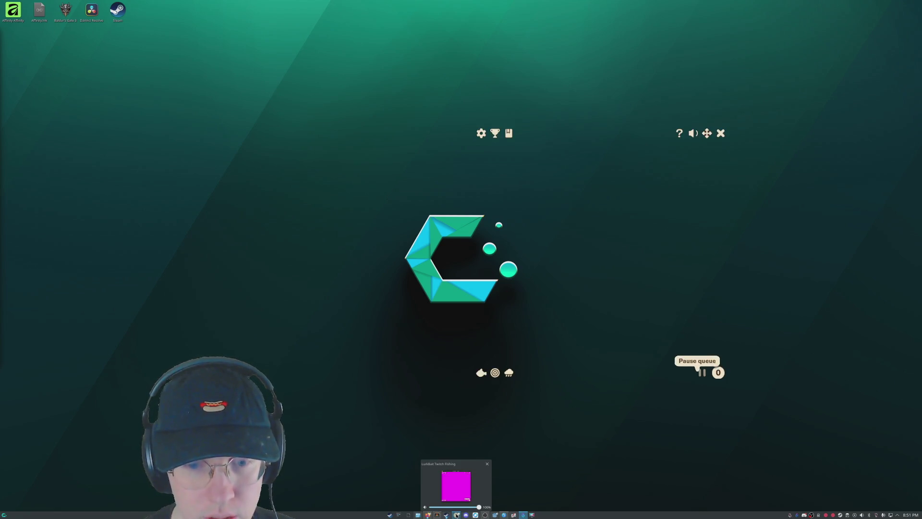
Bring the LurkBait fishing overlay, showing a cast queue of 0, to the front from the taskbar.
{"action": "left_click", "coordinate": [456, 514]}
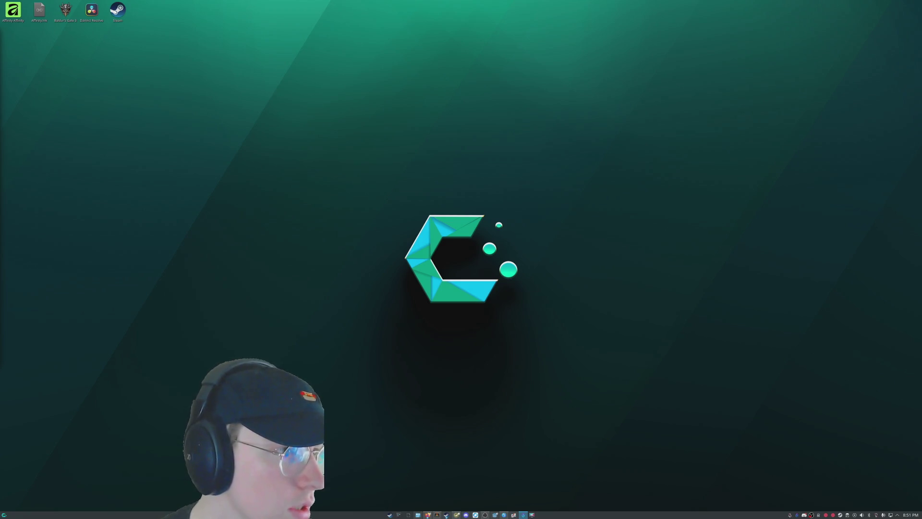
Open LurkBait Settings, review the Streamer.bot 127.0.0.1:7474 server and Cast Action choices, then close Settings.
{"action": "mouse_move", "coordinate": [495, 373]}
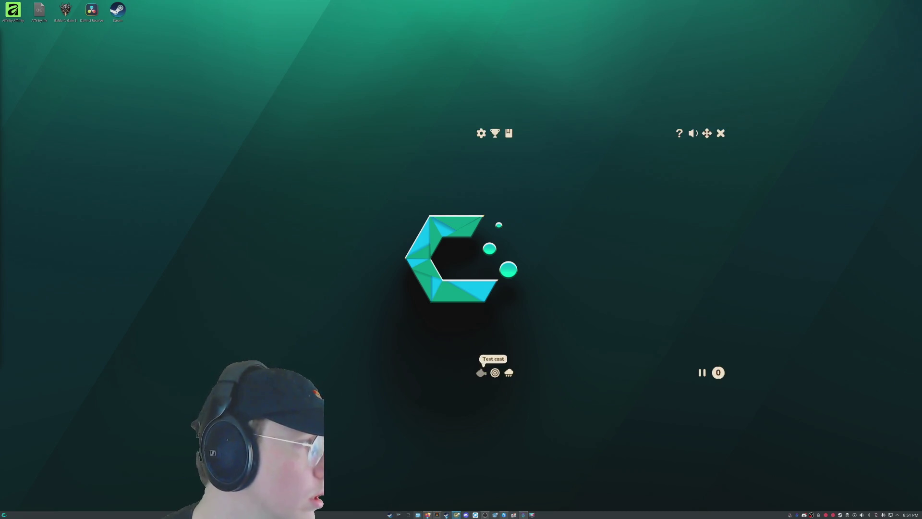
{"action": "left_click", "coordinate": [481, 134]}
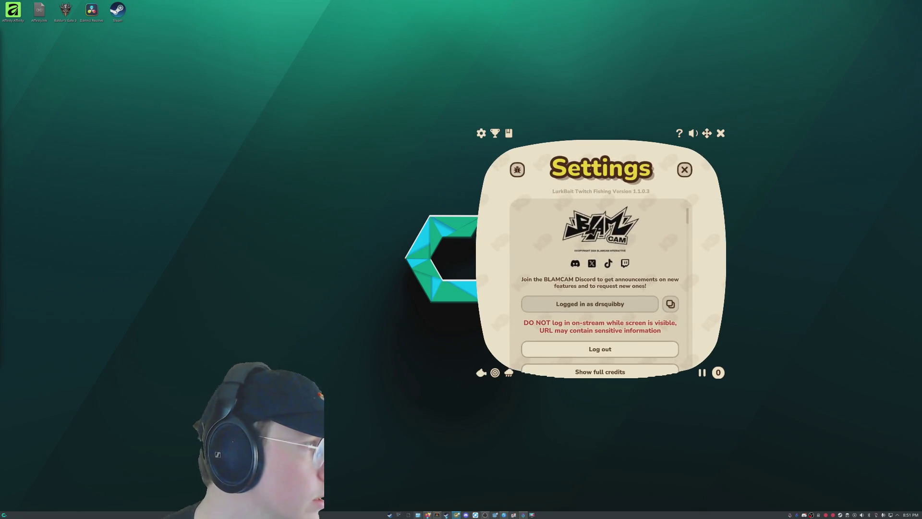
{"action": "scroll", "coordinate": [600, 288], "scroll_direction": "down", "scroll_amount": 15}
{"action": "scroll", "coordinate": [600, 288], "scroll_direction": "up", "scroll_amount": 5}
{"action": "scroll", "coordinate": [601, 288], "scroll_direction": "up", "scroll_amount": 5}
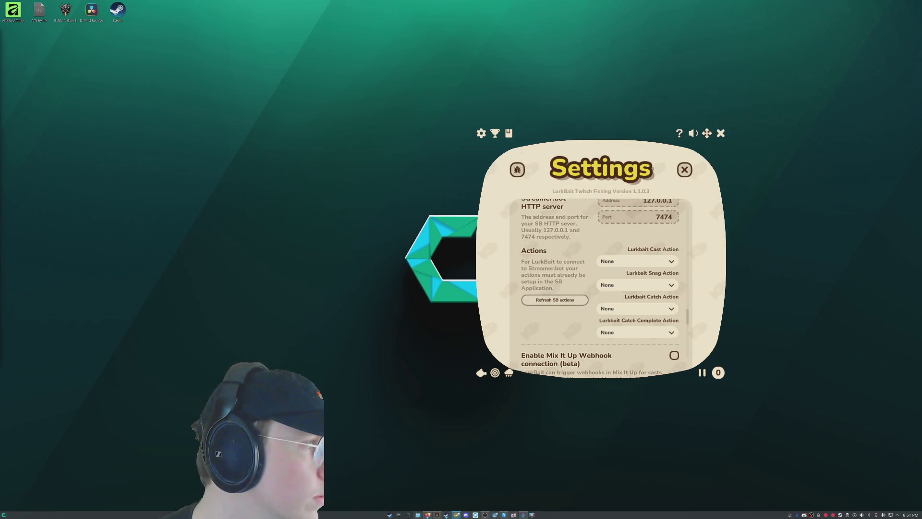
{"action": "left_click", "coordinate": [634, 261]}
{"action": "left_click", "coordinate": [633, 261]}
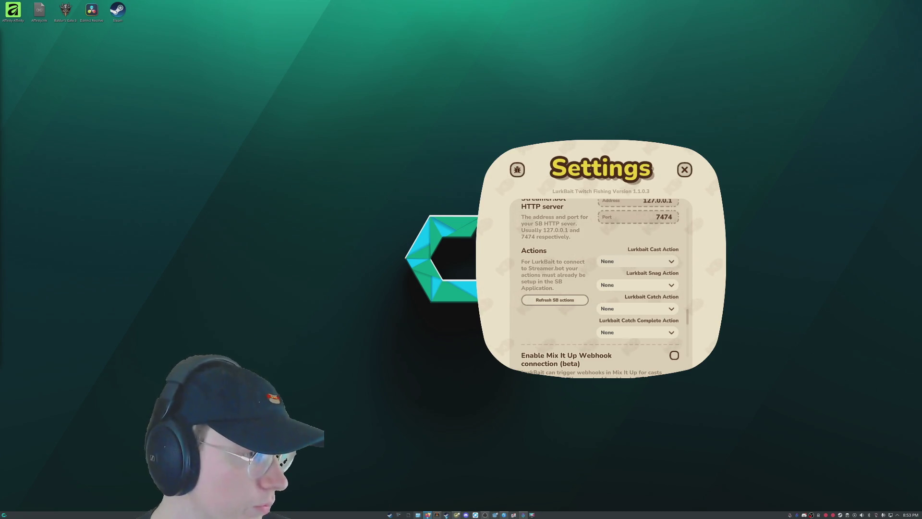
{"action": "left_click", "coordinate": [684, 170]}
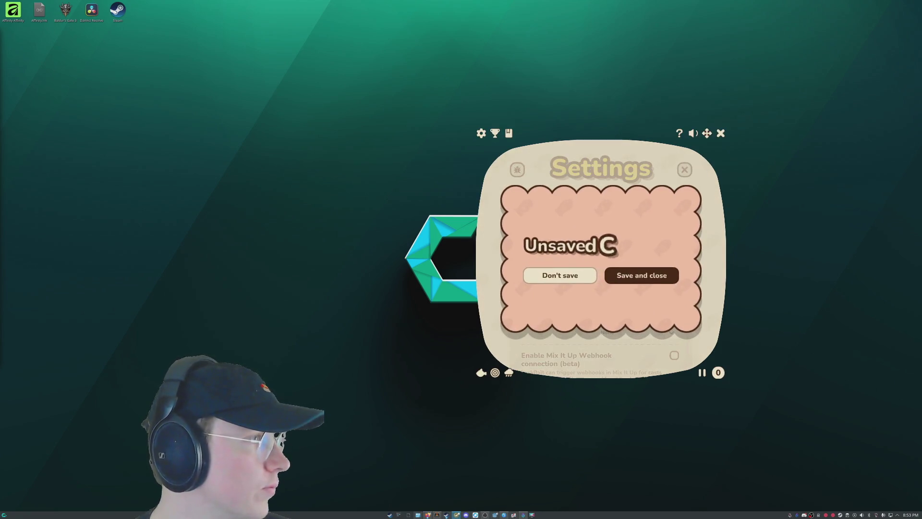
Save the pending LurkBait settings changes, then reopen the Settings panel.
{"action": "left_click", "coordinate": [642, 276]}
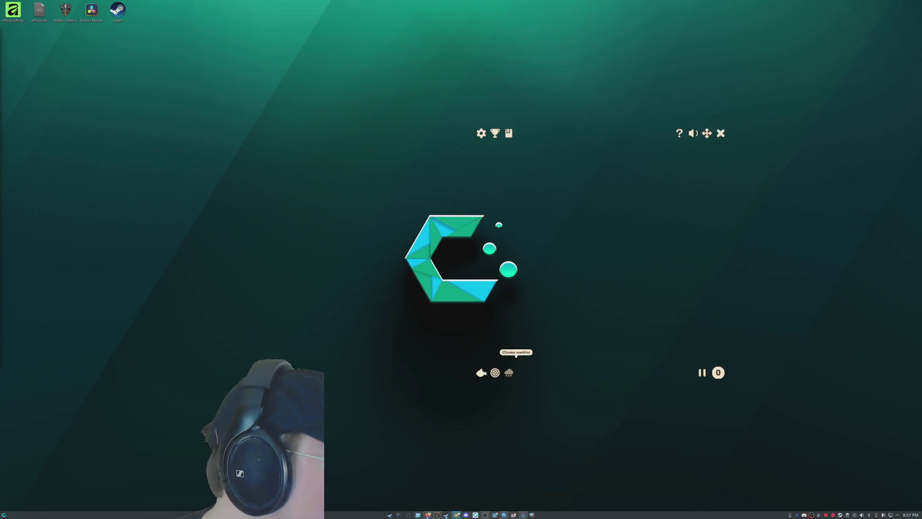
{"action": "left_click", "coordinate": [481, 133]}
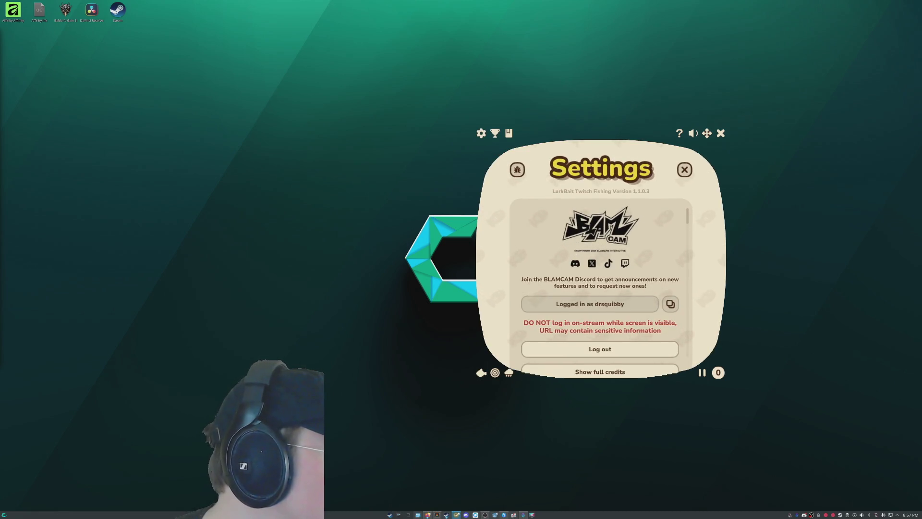
Scroll to Streamer.bot Actions and refresh the available Streamer.bot actions.
{"action": "scroll", "coordinate": [600, 288], "scroll_direction": "down", "scroll_amount": 10}
{"action": "scroll", "coordinate": [600, 288], "scroll_direction": "down", "scroll_amount": 15}
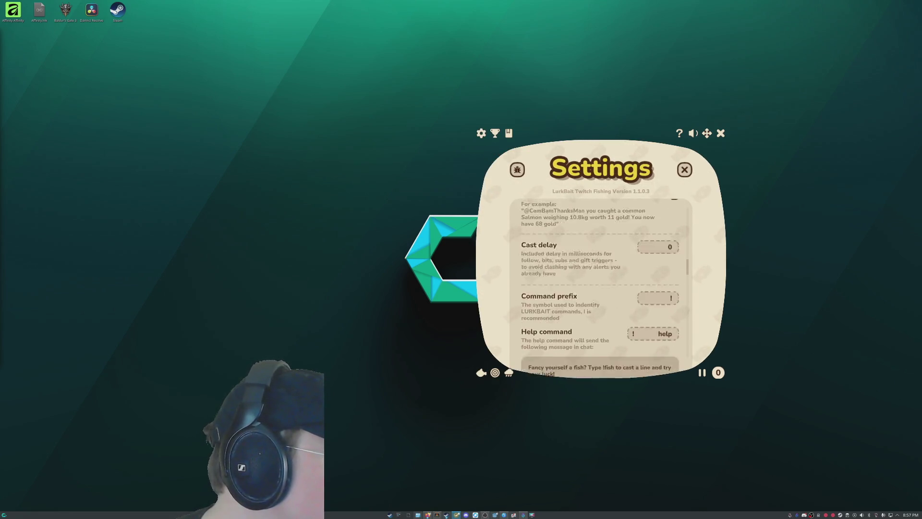
{"action": "scroll", "coordinate": [600, 288], "scroll_direction": "down", "scroll_amount": 10}
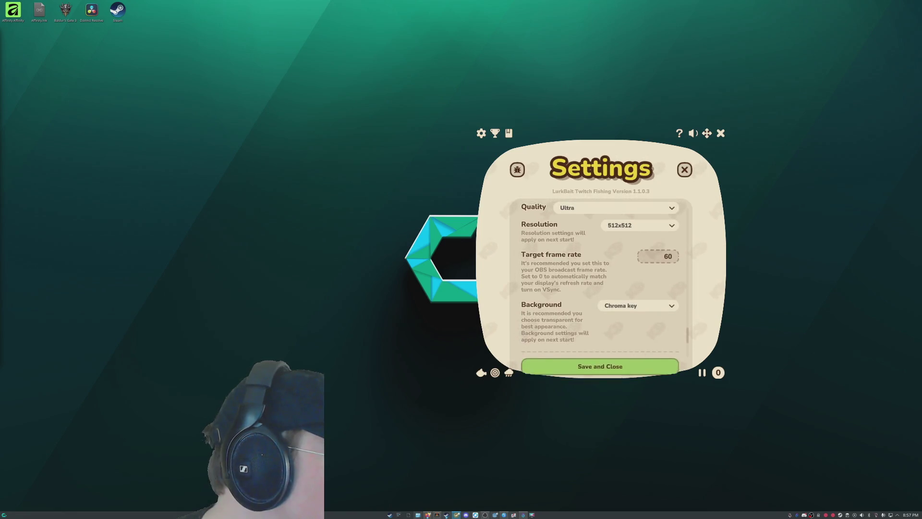
{"action": "scroll", "coordinate": [600, 288], "scroll_direction": "up", "scroll_amount": 10}
{"action": "scroll", "coordinate": [600, 288], "scroll_direction": "up", "scroll_amount": 10}
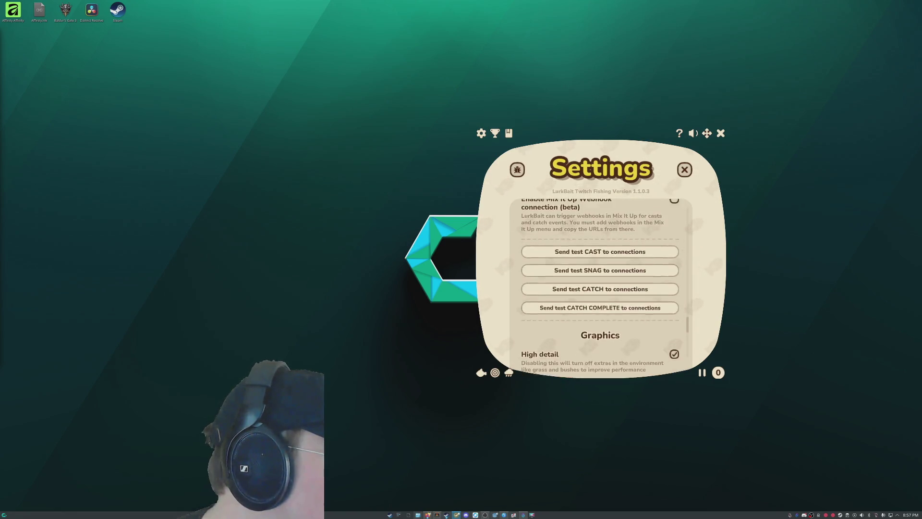
{"action": "scroll", "coordinate": [600, 288], "scroll_direction": "down", "scroll_amount": 1}
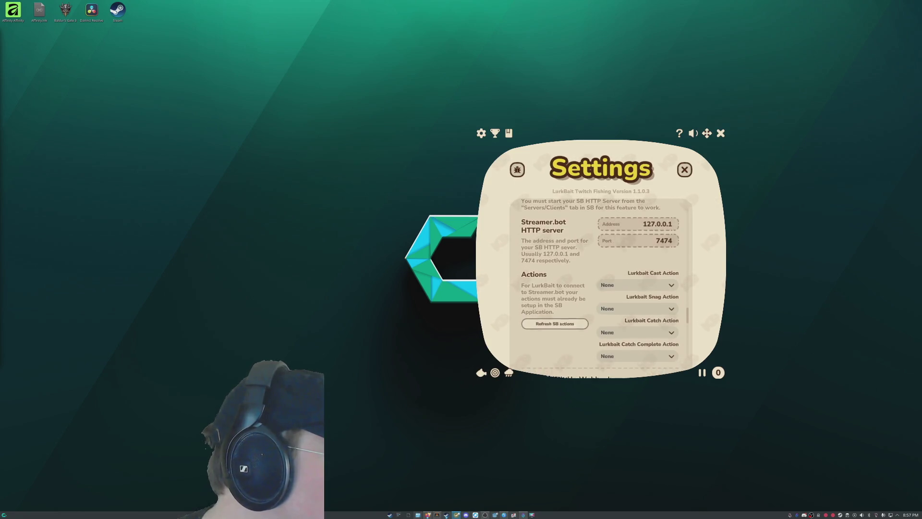
{"action": "left_click", "coordinate": [555, 319]}
Assign Lurkbait Cast, Snag, Catch and Catch Complete to their matching event dropdowns.
{"action": "left_click", "coordinate": [636, 280]}
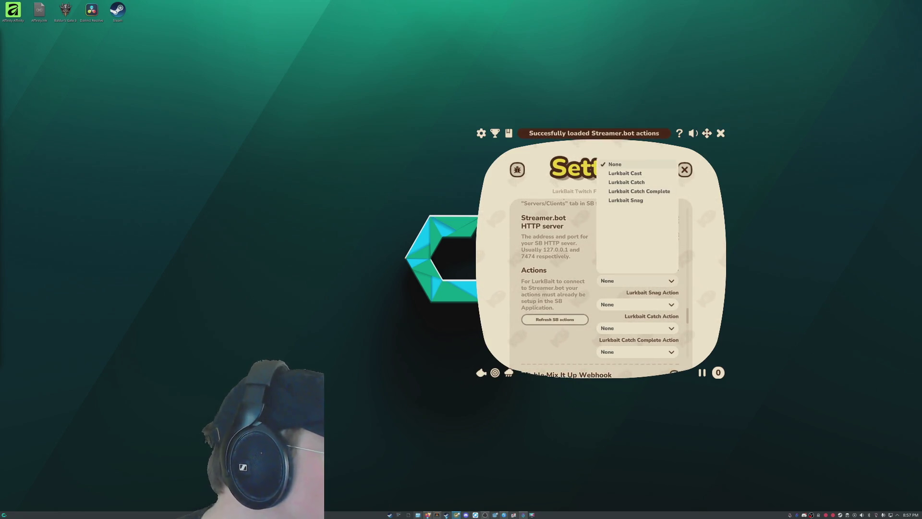
{"action": "left_click", "coordinate": [625, 173]}
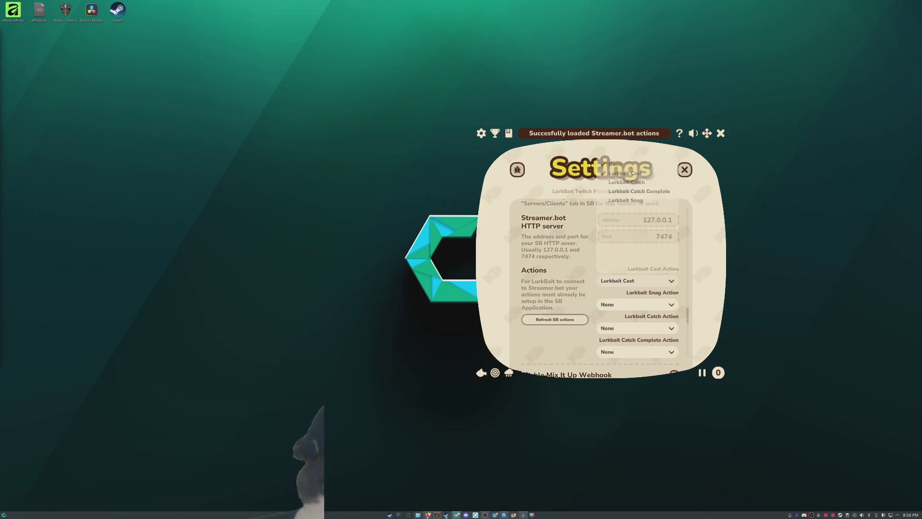
{"action": "left_click", "coordinate": [636, 305]}
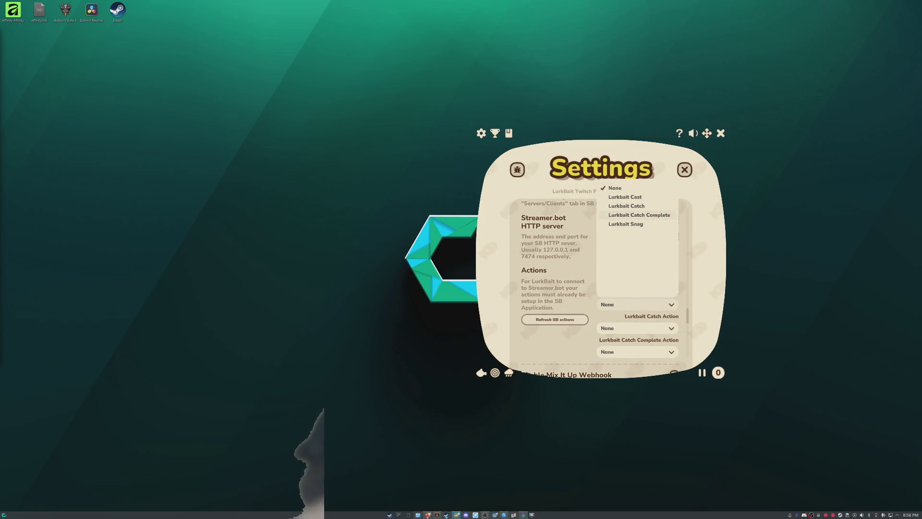
{"action": "left_click", "coordinate": [626, 206]}
{"action": "left_click", "coordinate": [636, 305]}
{"action": "left_click", "coordinate": [626, 205]}
{"action": "left_click", "coordinate": [636, 328]}
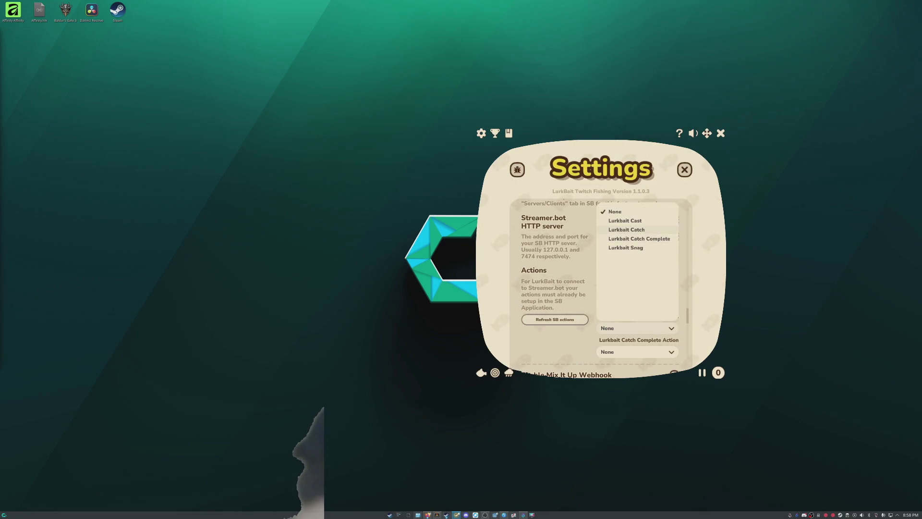
{"action": "left_click", "coordinate": [626, 230]}
{"action": "left_click", "coordinate": [636, 352]}
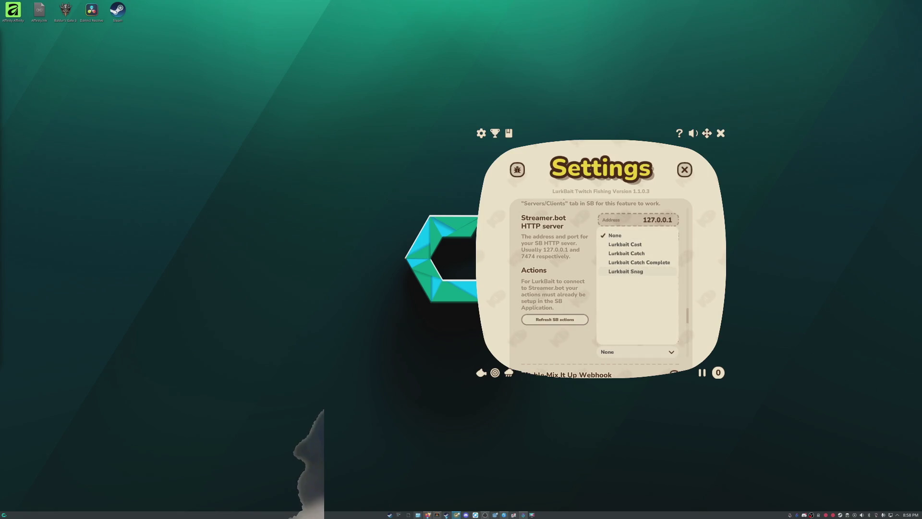
{"action": "left_click", "coordinate": [629, 272]}
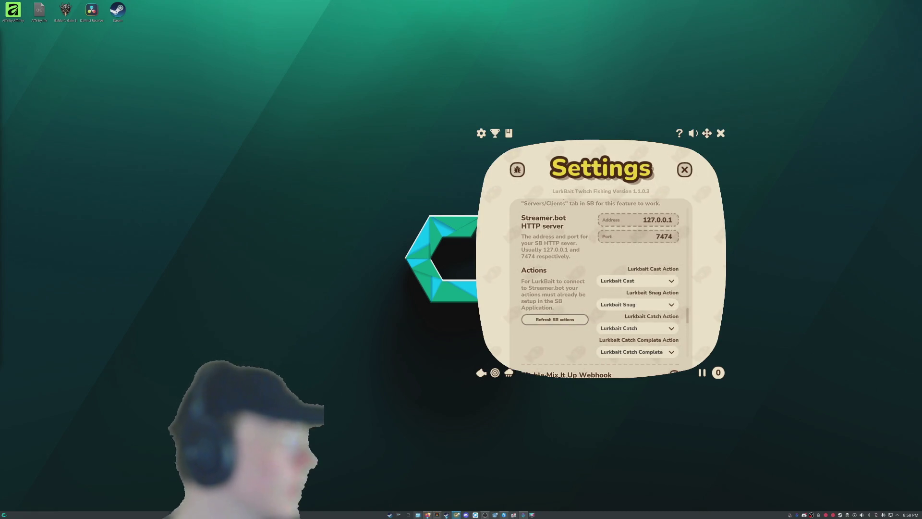
Close LurkBait Settings and save the new action assignments at the Unsaved Changes prompt.
{"action": "left_click", "coordinate": [684, 169]}
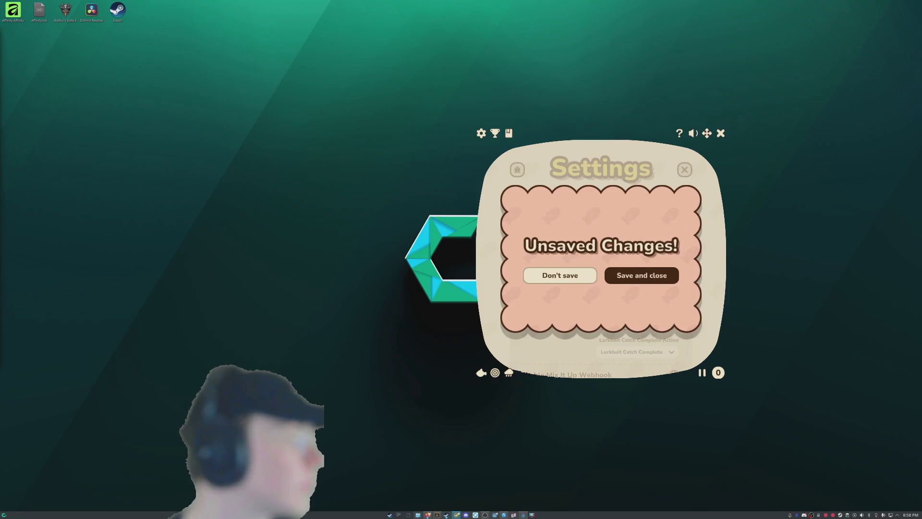
{"action": "left_click", "coordinate": [636, 273]}
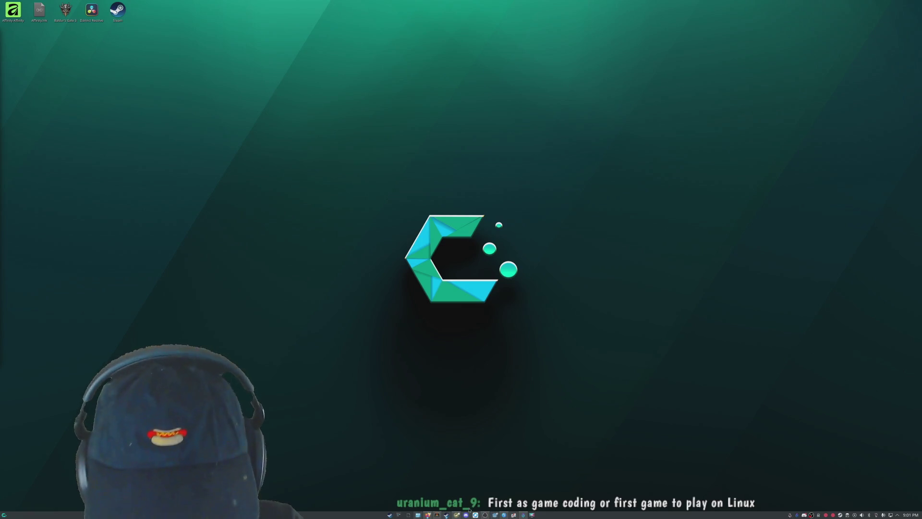
Bring up the Kate editor's taskbar context menu.
{"action": "mouse_move", "coordinate": [505, 515]}
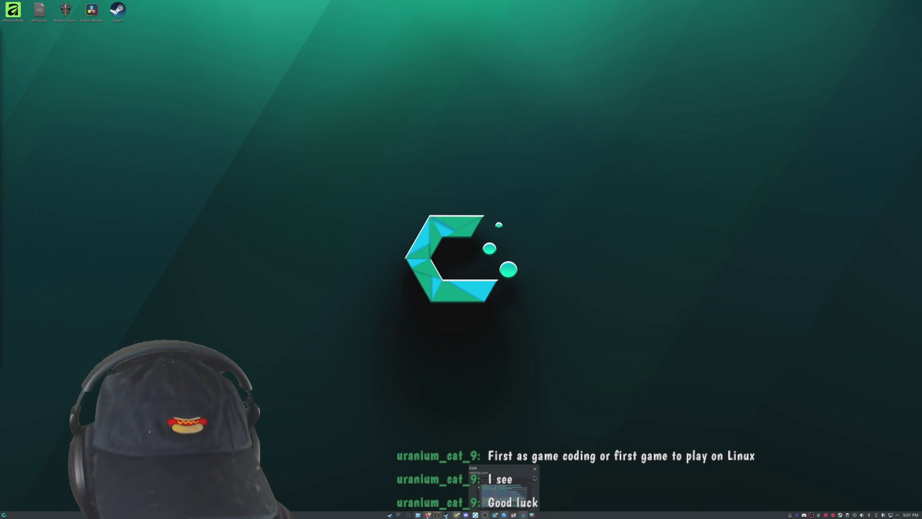
{"action": "right_click", "coordinate": [504, 515]}
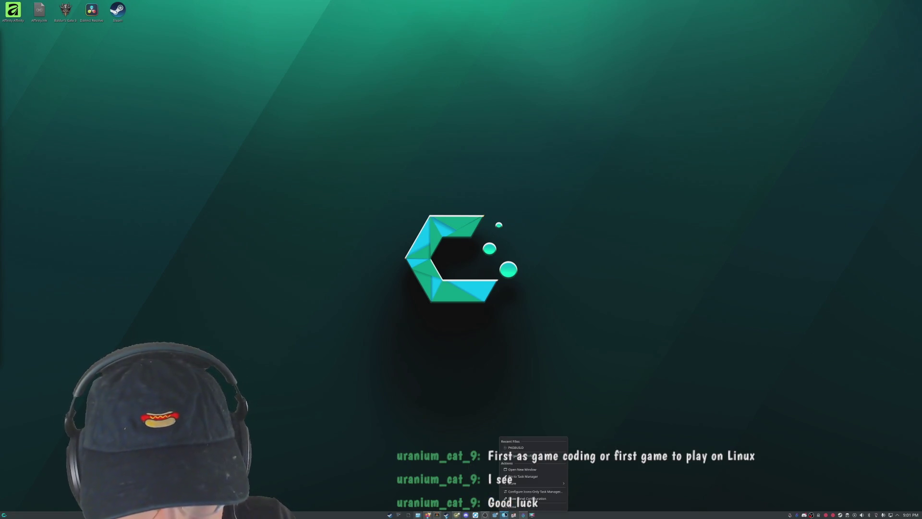
Close the Kate editor window and bring the Firefox browser back forward.
{"action": "left_click", "coordinate": [519, 506]}
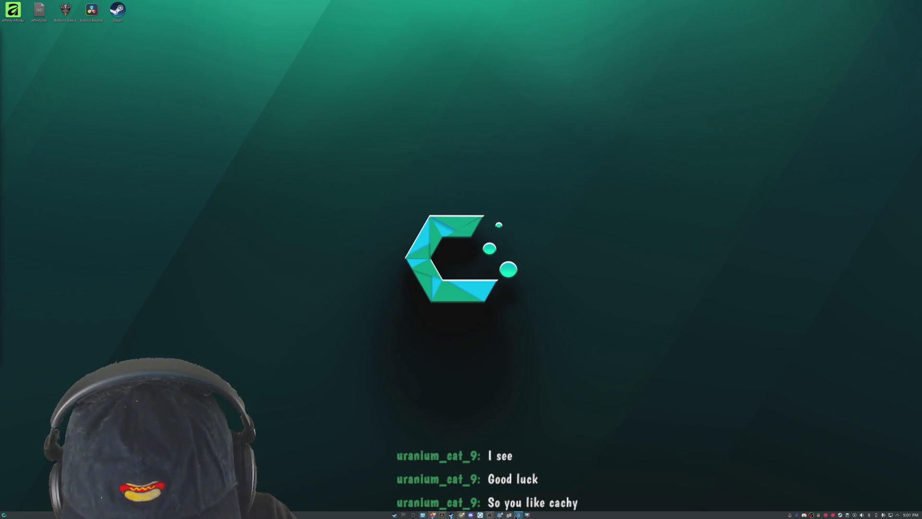
{"action": "mouse_move", "coordinate": [486, 517]}
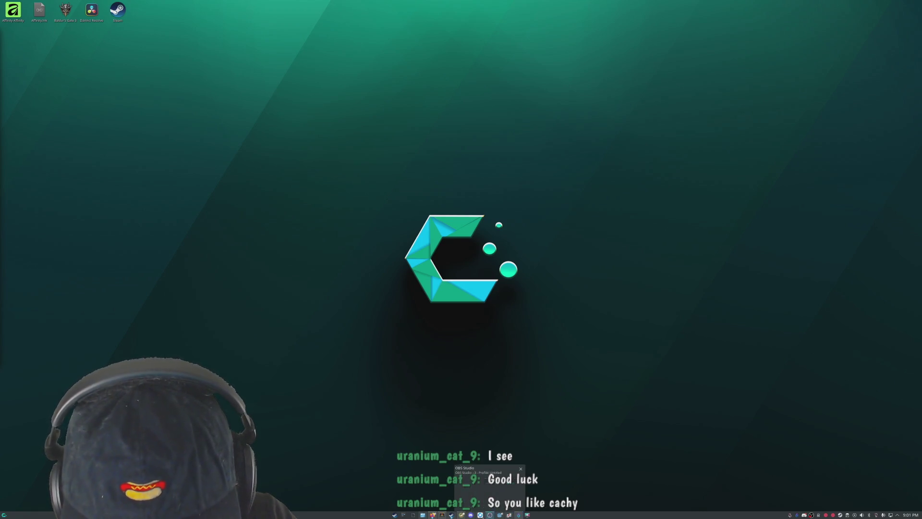
{"action": "mouse_move", "coordinate": [433, 514]}
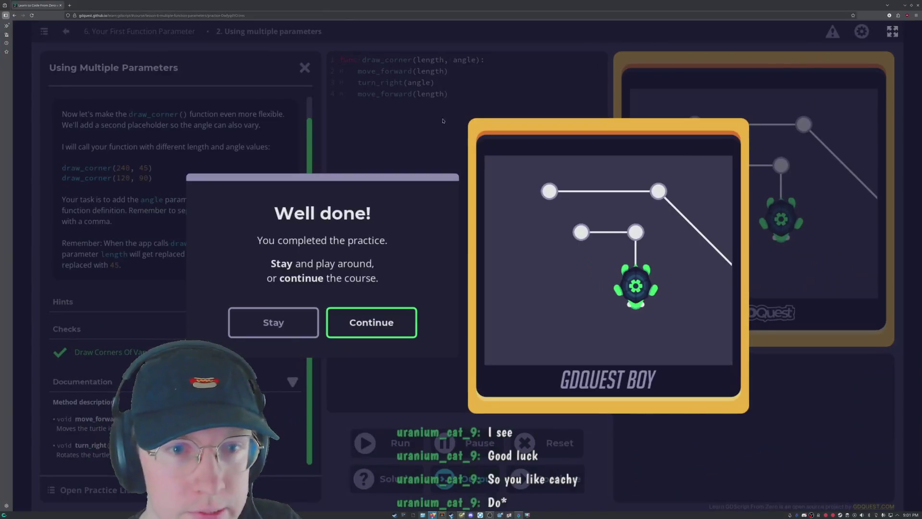
Continue from the Well done! message to practice 3, Drawing squares of any size.
{"action": "left_click", "coordinate": [364, 310]}
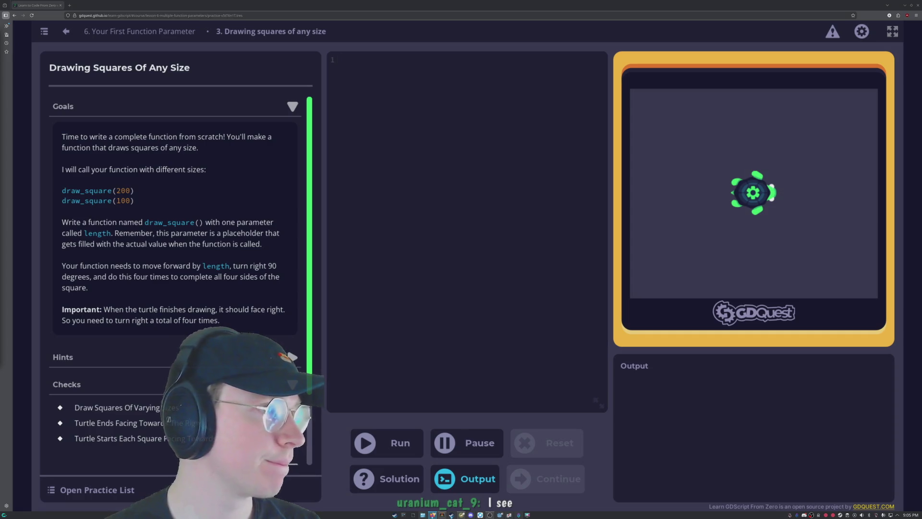
Switch away from the browser to another window with Alt+Tab.
{"action": "key", "text": "alt+Tab"}
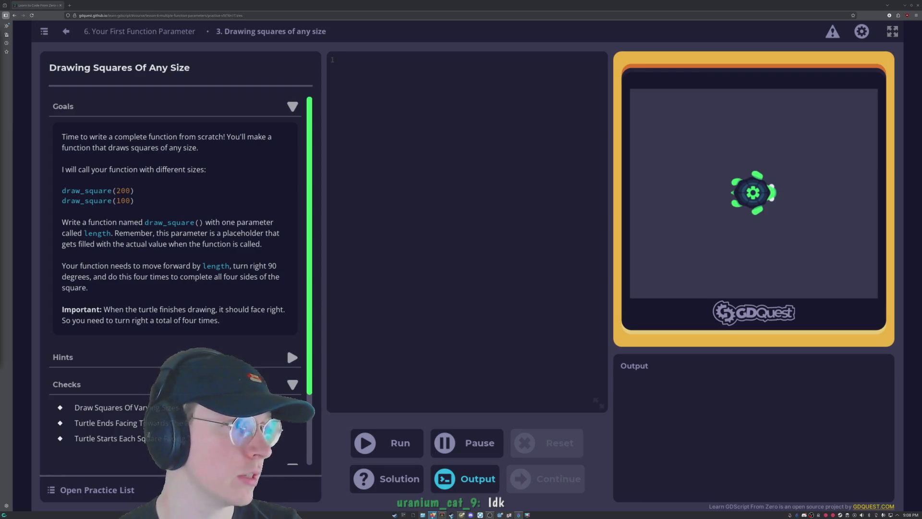
Start line 1 of the empty code editor with the keyword 'func'.
{"action": "left_click", "coordinate": [378, 115]}
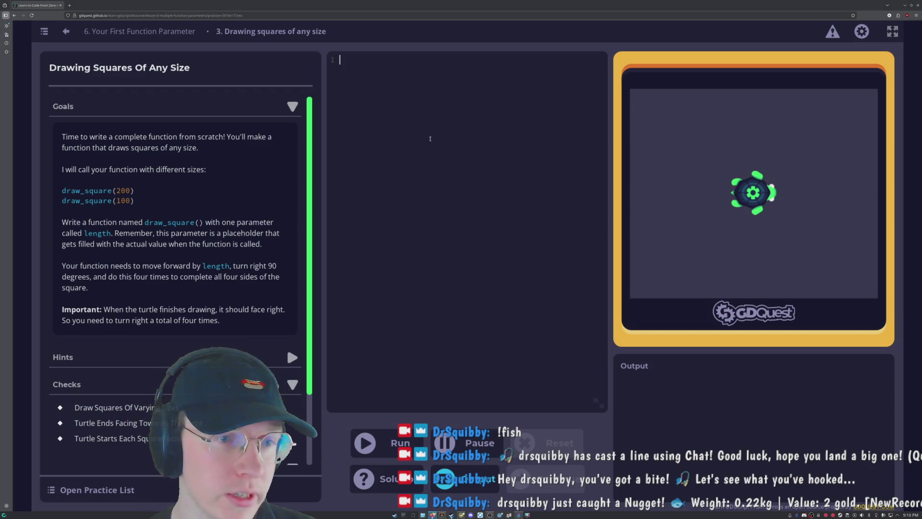
{"action": "type", "text": "func"}
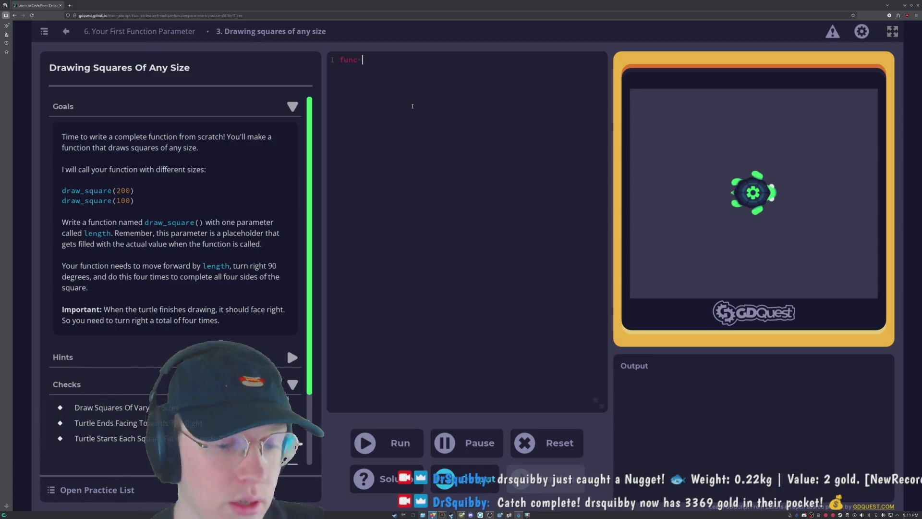
Write the header 'func draw_square(length):' and begin the body with move_forward(length.
{"action": "type", "text": "draw_square"}
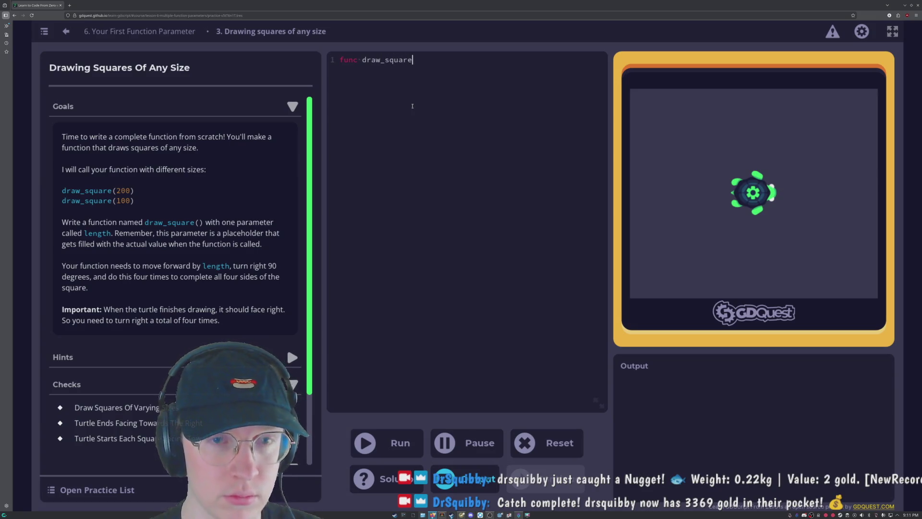
{"action": "type", "text": "(length"}
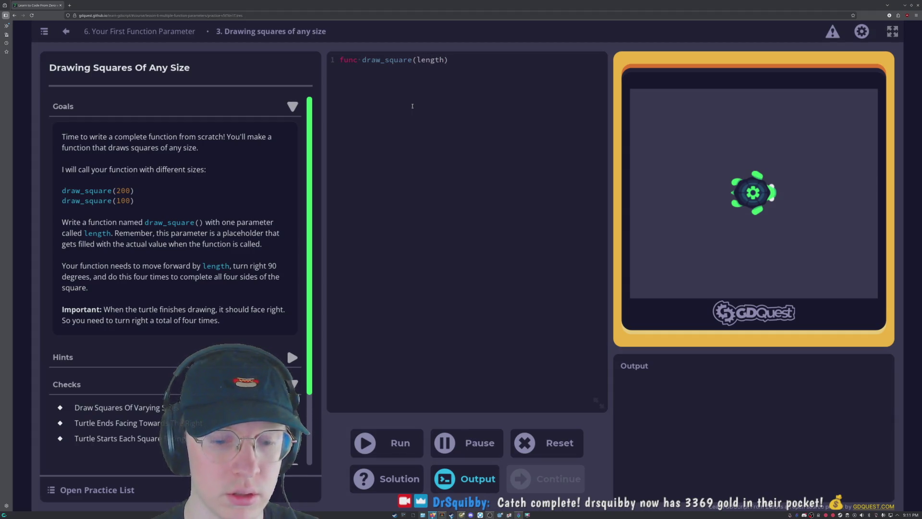
{"action": "type", "text": "):"}
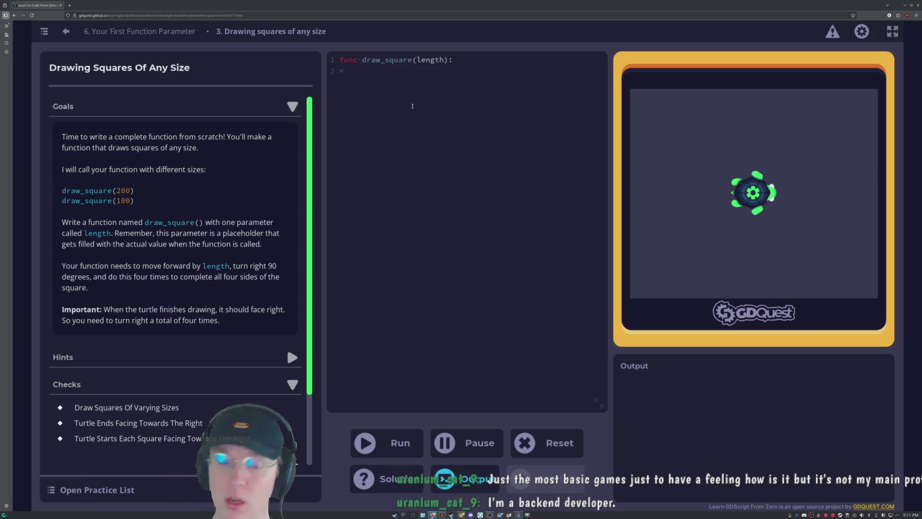
{"action": "type", "text": "mo"}
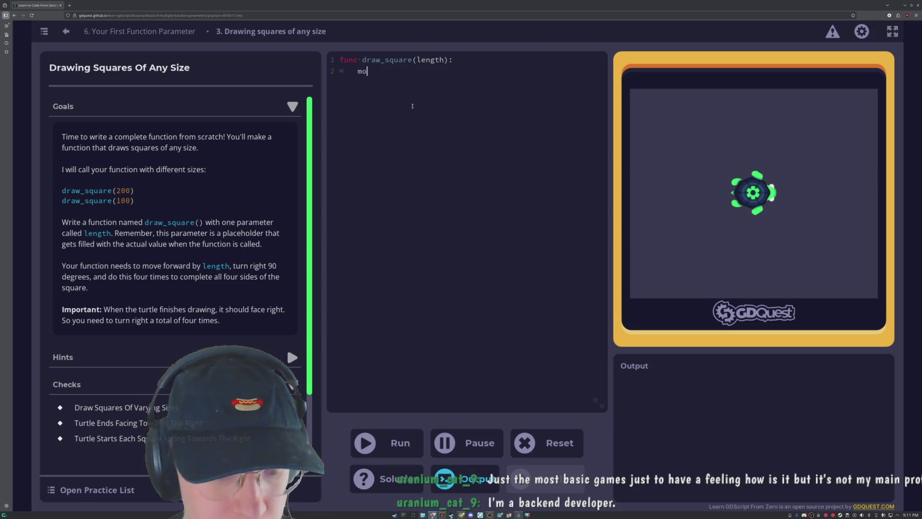
{"action": "type", "text": "ve_forward"}
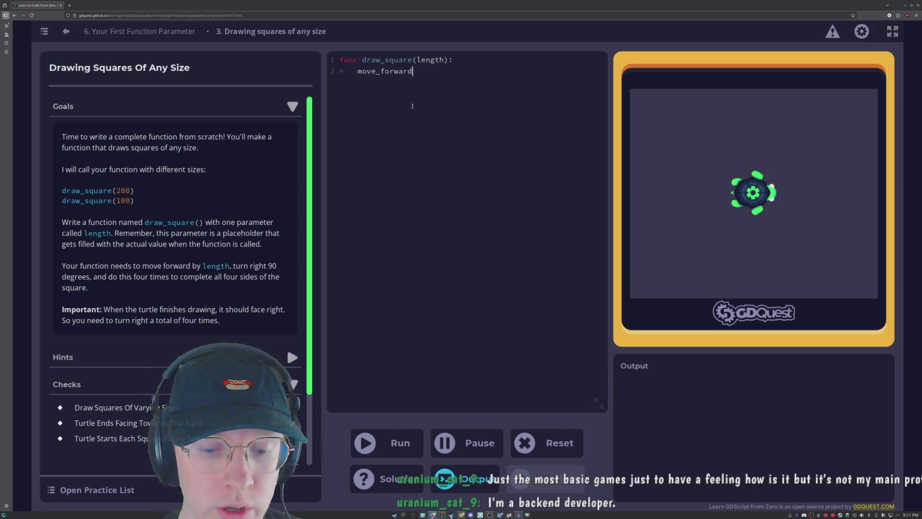
{"action": "type", "text": "(length"}
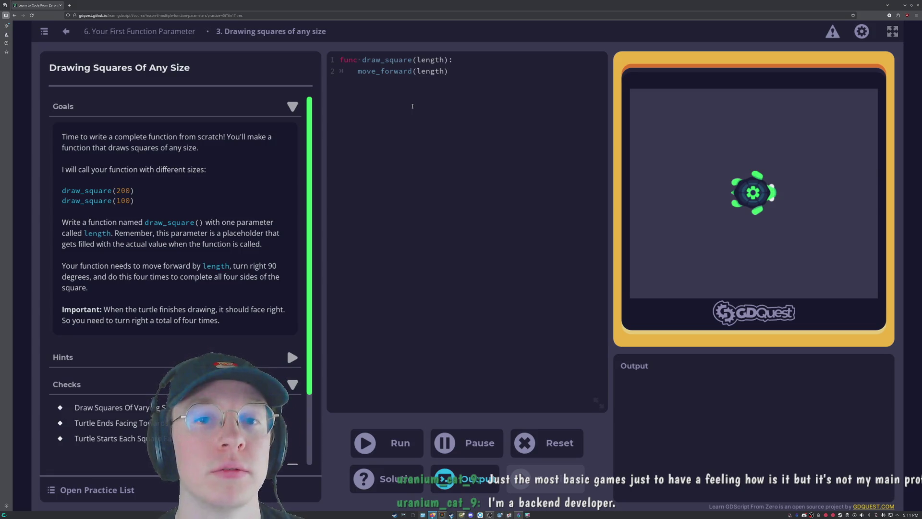
Finish line 2 as 'move_forward(length)', removing the mistaken ' = 90'.
{"action": "type", "text": ") = 90"}
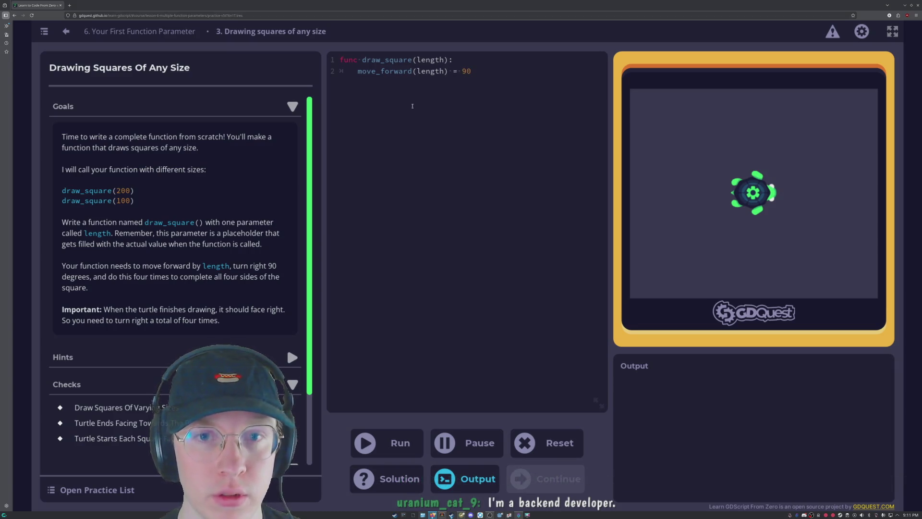
{"action": "key", "text": "BackSpace"}
{"action": "key", "text": "BackSpace"}
{"action": "key", "text": "BackSpace"}
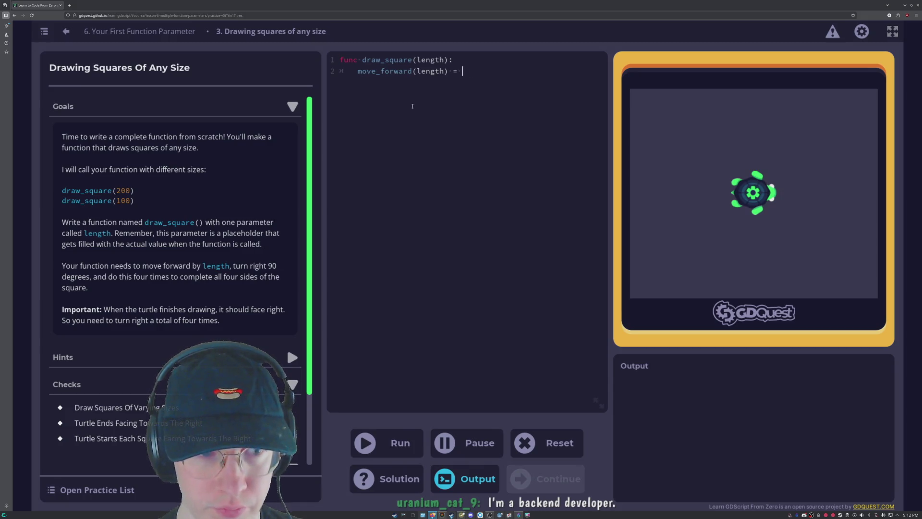
{"action": "key", "text": "BackSpace"}
{"action": "key", "text": "BackSpace"}
{"action": "key", "text": "BackSpace"}
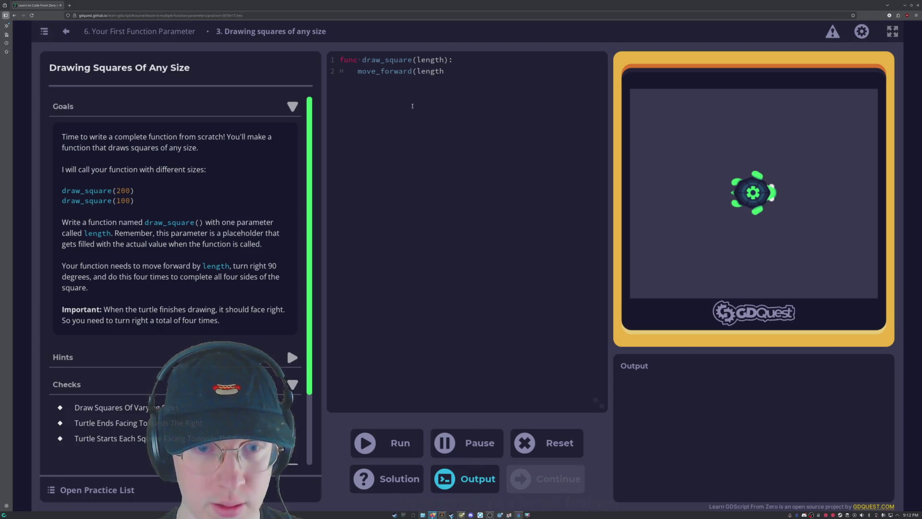
{"action": "type", "text": ")"}
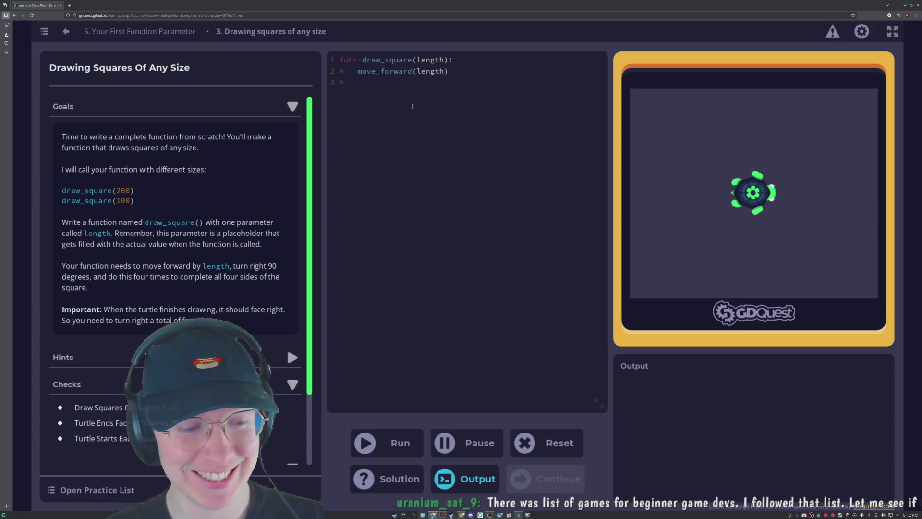
Add turn_right(90) on line 3 and move_forward(length) on line 4 of draw_square.
{"action": "type", "text": "`"}
{"action": "key", "text": "BackSpace"}
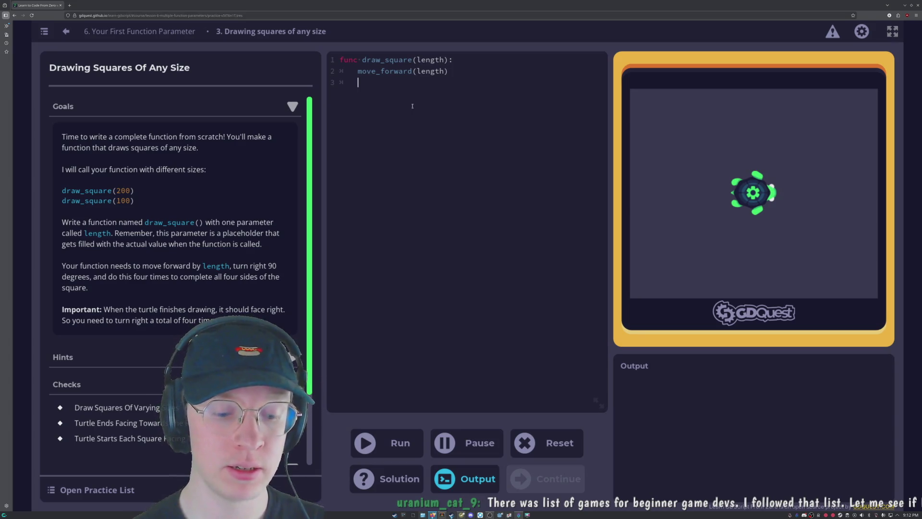
{"action": "type", "text": "tue"}
{"action": "type", "text": "_right("}
{"action": "type", "text": "90)"}
{"action": "key", "text": "Return"}
{"action": "type", "text": "move_forward(length"}
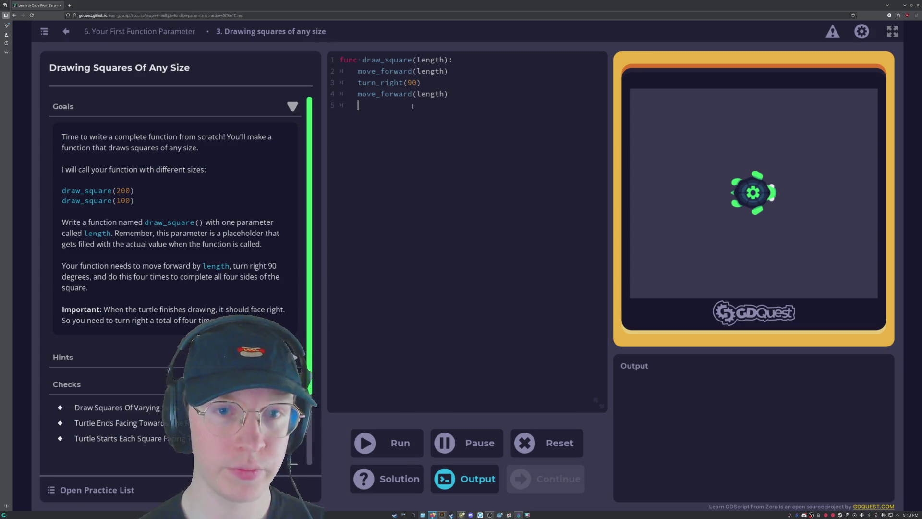
{"action": "mouse_move", "coordinate": [446, 95]}
{"action": "left_mouse_down"}
{"action": "mouse_move", "coordinate": [361, 83]}
{"action": "mouse_move", "coordinate": [355, 74]}
{"action": "mouse_move", "coordinate": [369, 96]}
{"action": "mouse_move", "coordinate": [348, 82]}
{"action": "mouse_move", "coordinate": [449, 93]}
{"action": "mouse_move", "coordinate": [338, 89]}
{"action": "left_mouse_up"}
{"action": "key", "text": "ctrl+c"}
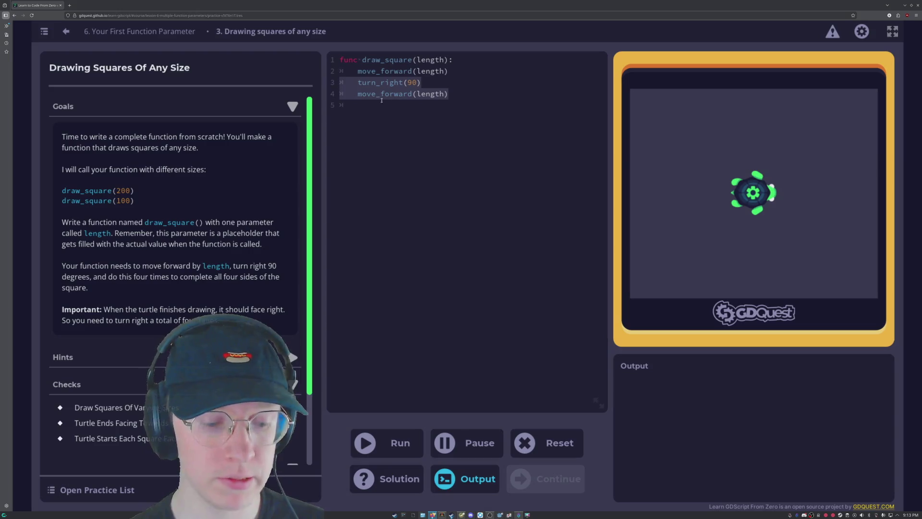
Paste the turn-and-move pair twice more after line 4 and fix line 7's indentation.
{"action": "left_click", "coordinate": [354, 105]}
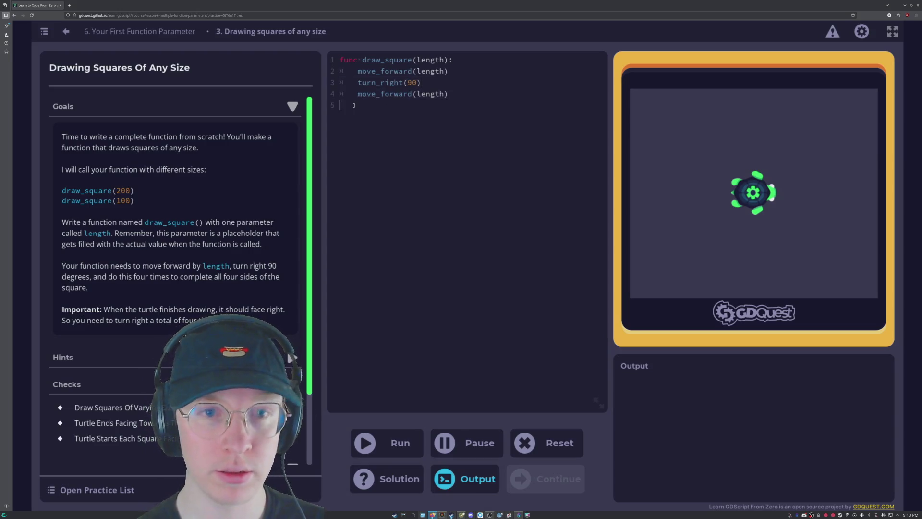
{"action": "key", "text": "ctrl+v"}
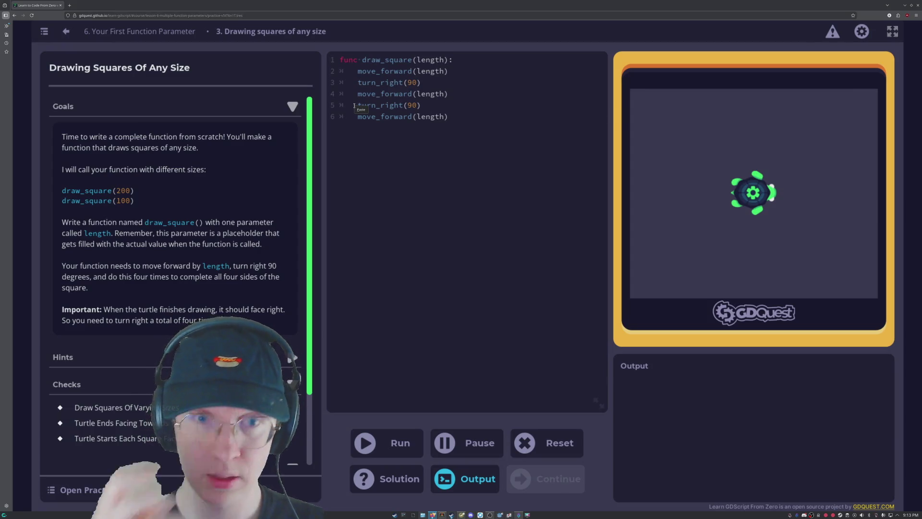
{"action": "key", "text": "Return"}
{"action": "key", "text": "ctrl+v"}
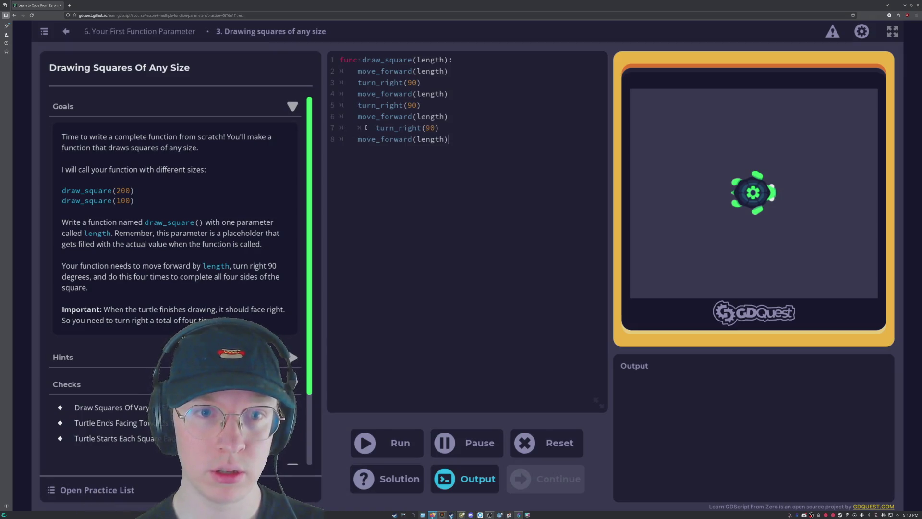
{"action": "left_click", "coordinate": [382, 128]}
{"action": "key", "text": "shift+Tab"}
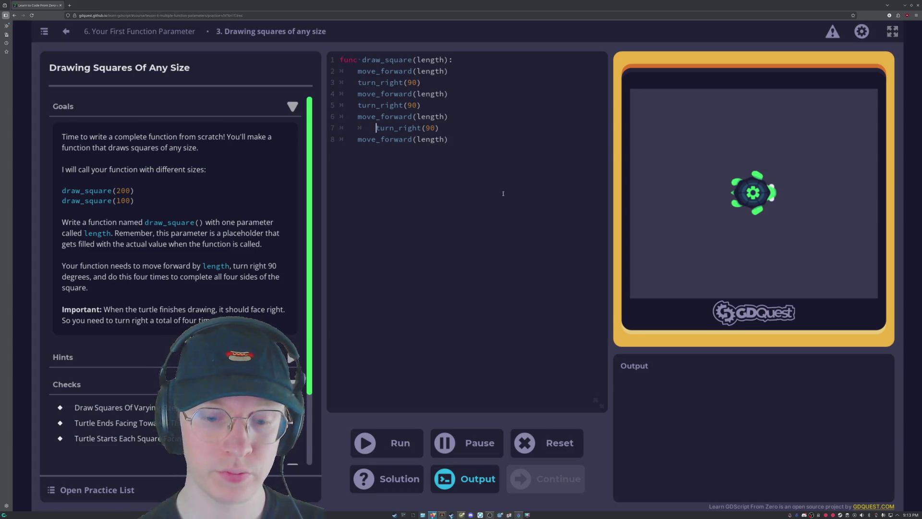
Append a final turn_right(90) on line 9 so draw_square draws all four sides.
{"action": "scroll", "coordinate": [186, 278], "scroll_direction": "down", "scroll_amount": 1}
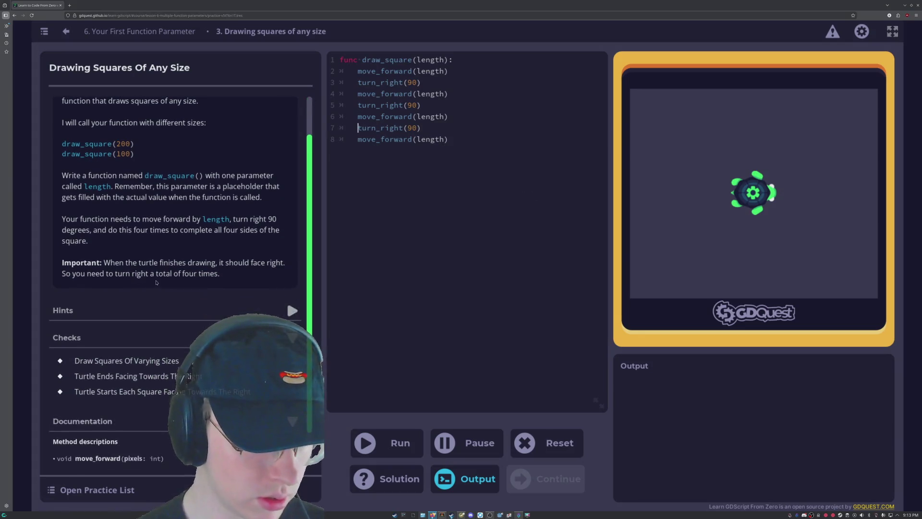
{"action": "key", "text": "shift+End"}
{"action": "key", "text": "ctrl+c"}
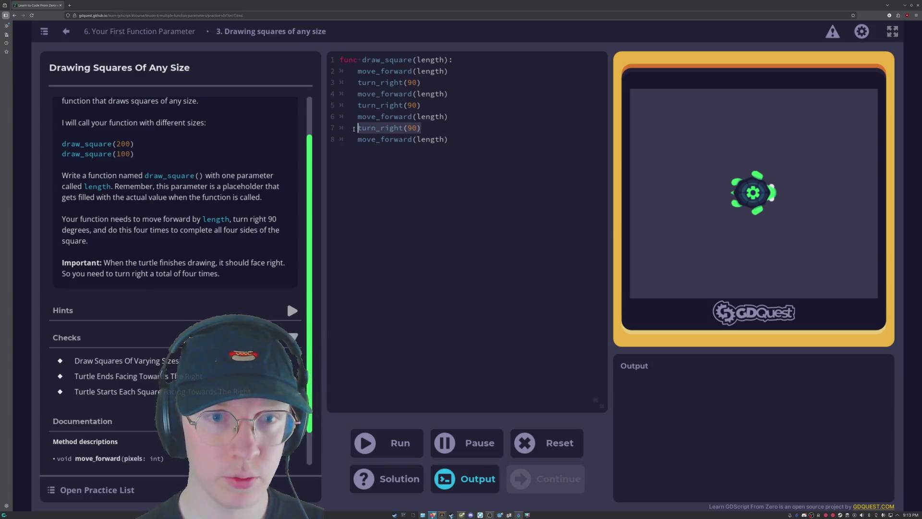
{"action": "left_click", "coordinate": [452, 144]}
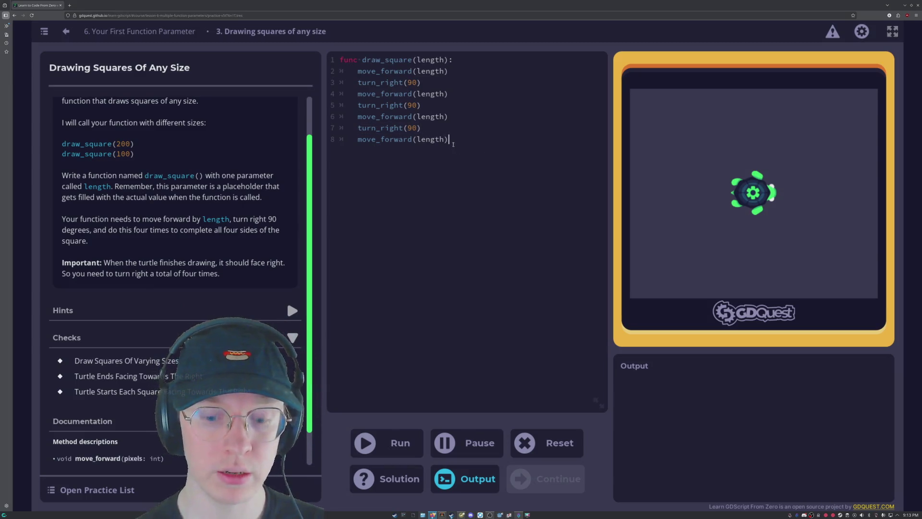
{"action": "key", "text": "Return"}
{"action": "key", "text": "ctrl+v"}
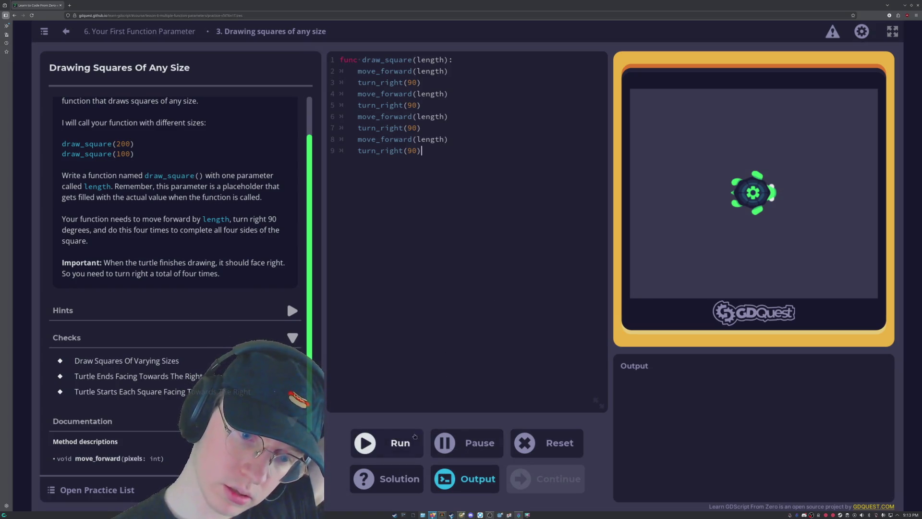
Run draw_square to pass its checks and continue to the Drawing Rectangles Of Any Size practice.
{"action": "key", "text": "ctrl+Return"}
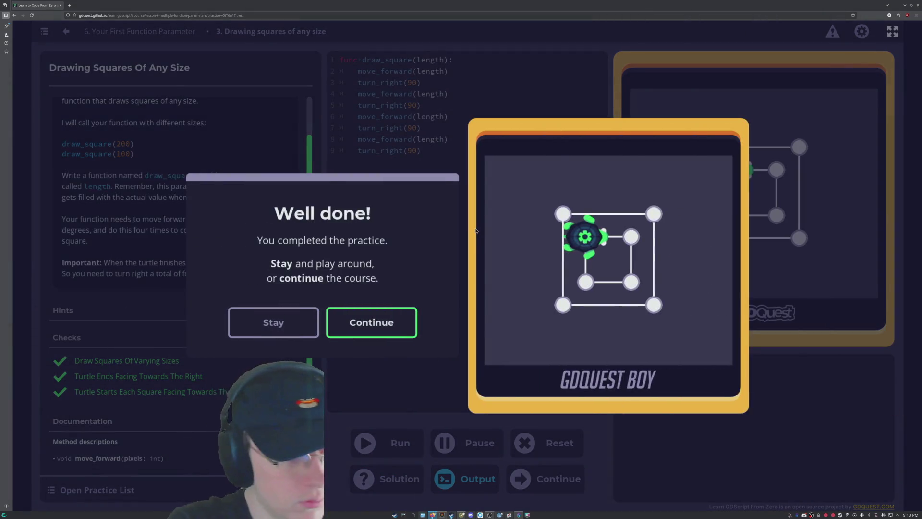
{"action": "left_click", "coordinate": [389, 327]}
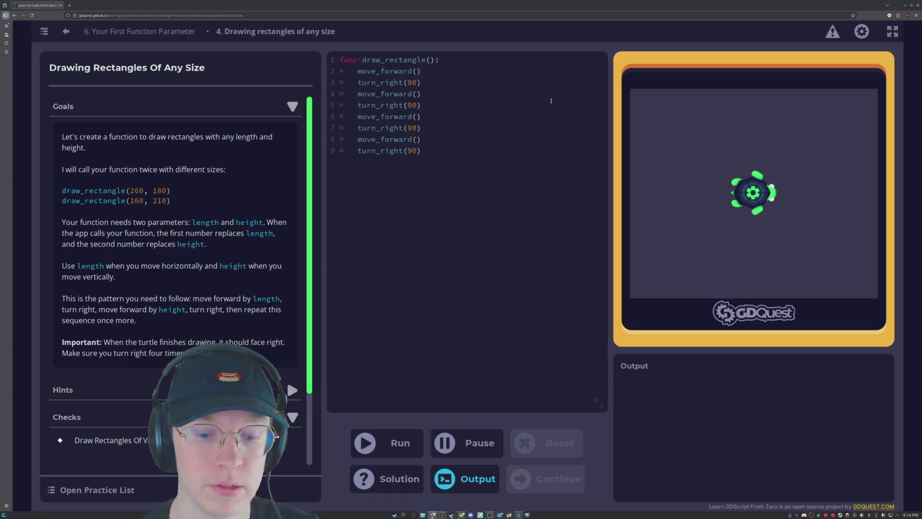
Give draw_rectangle (lenght,height) parameters, fill move_forward calls with length, height, length, height, and run.
{"action": "type", "text": "lenght,height"}
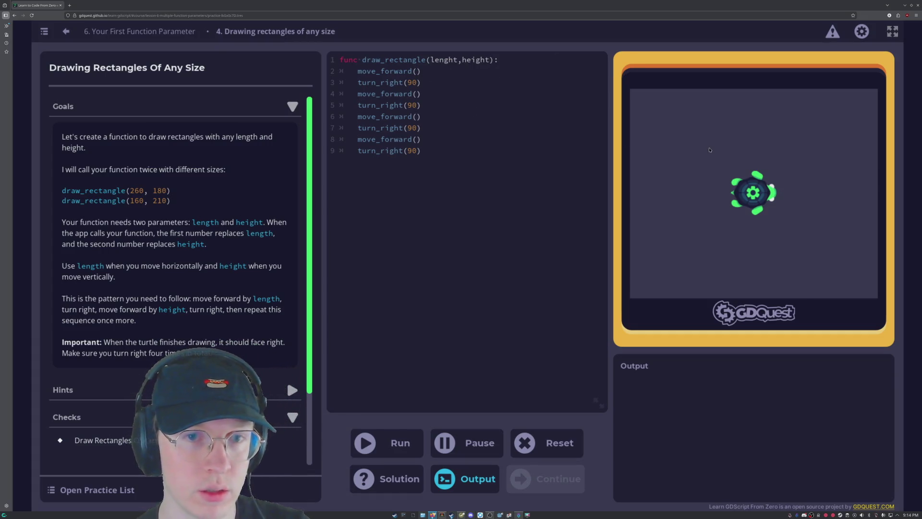
{"action": "type", "text": "length"}
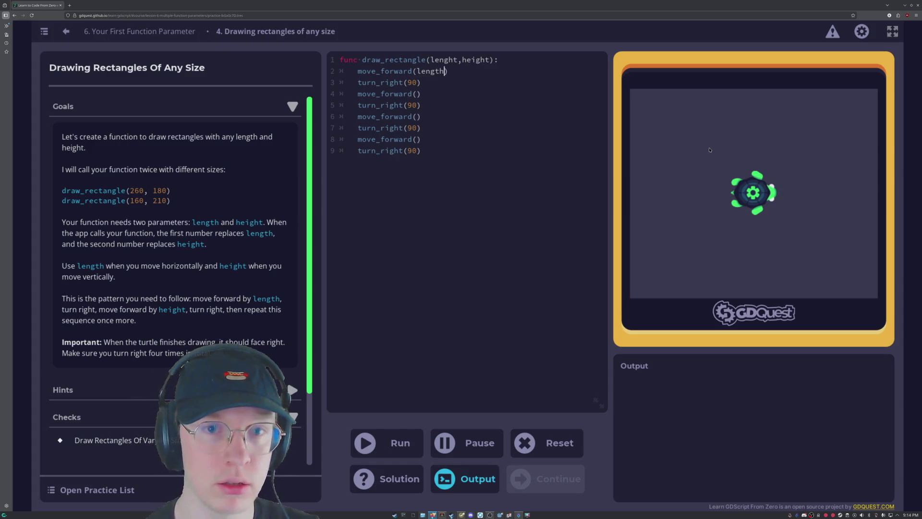
{"action": "left_click", "coordinate": [417, 94]}
{"action": "type", "text": "height"}
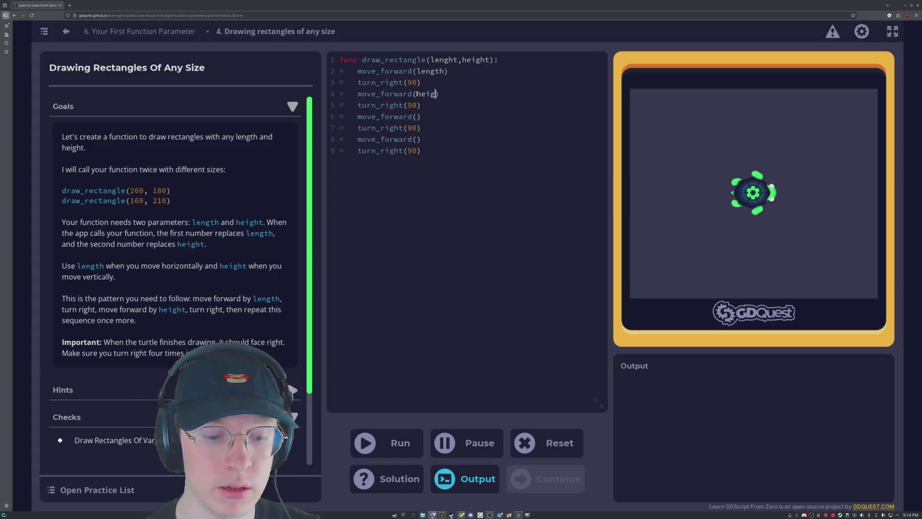
{"action": "left_click", "coordinate": [417, 117]}
{"action": "type", "text": "lenght"}
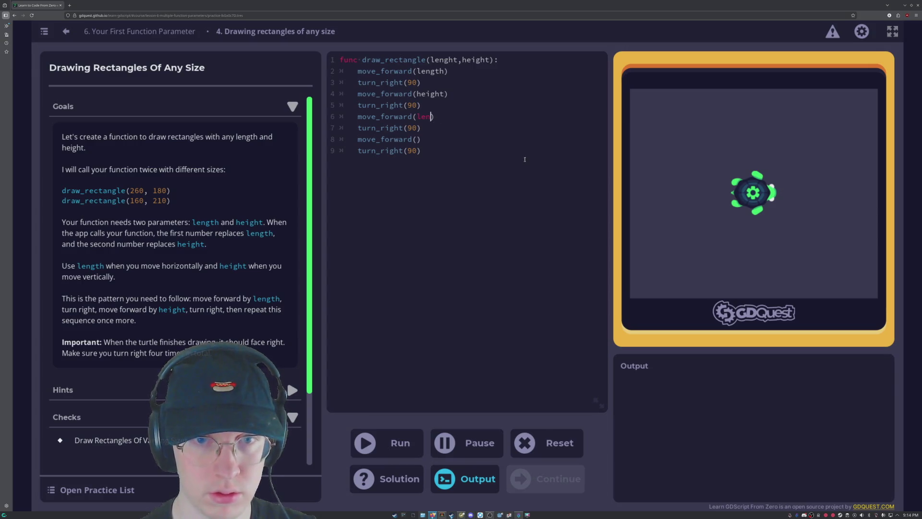
{"action": "type", "text": "gth"}
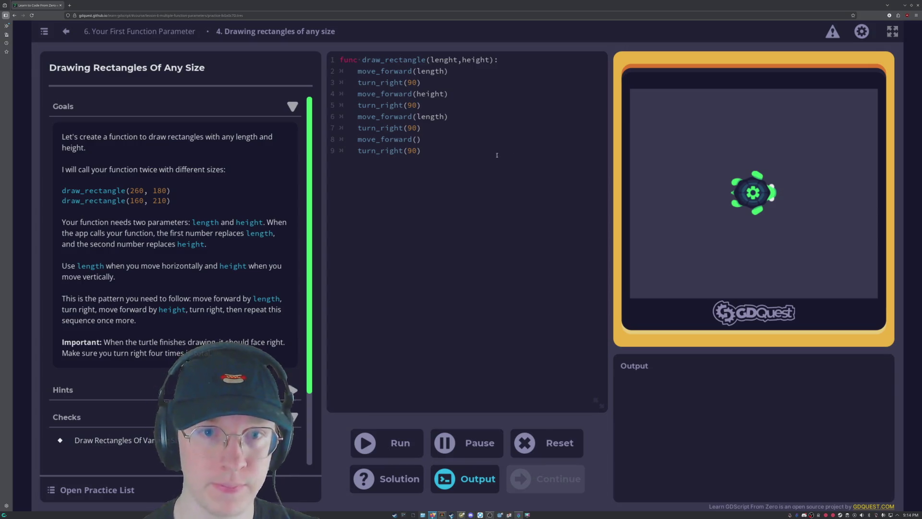
{"action": "left_click", "coordinate": [416, 139]}
{"action": "type", "text": "hei"}
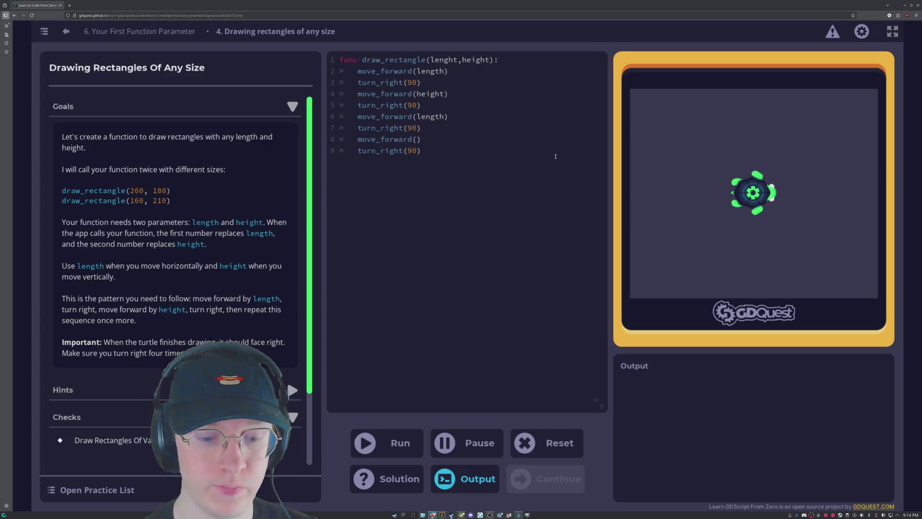
{"action": "type", "text": "ght"}
{"action": "key", "text": "ctrl+Return"}
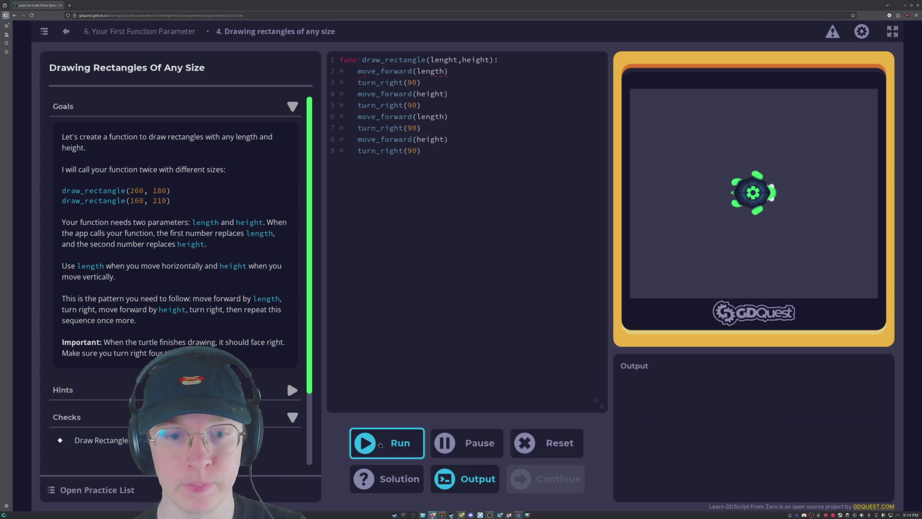
Fix the 'lenght' typo in draw_rectangle's header to 'length' and rerun the code.
{"action": "left_click", "coordinate": [494, 70]}
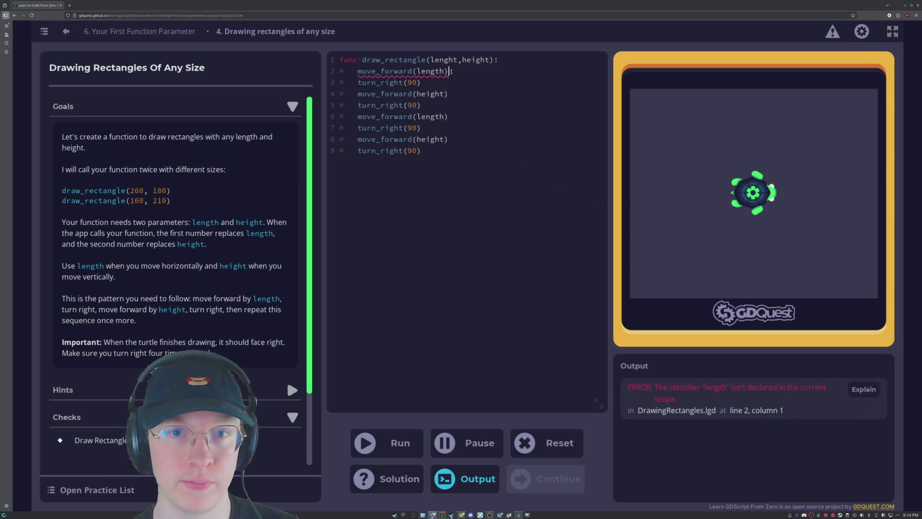
{"action": "mouse_move", "coordinate": [455, 80]}
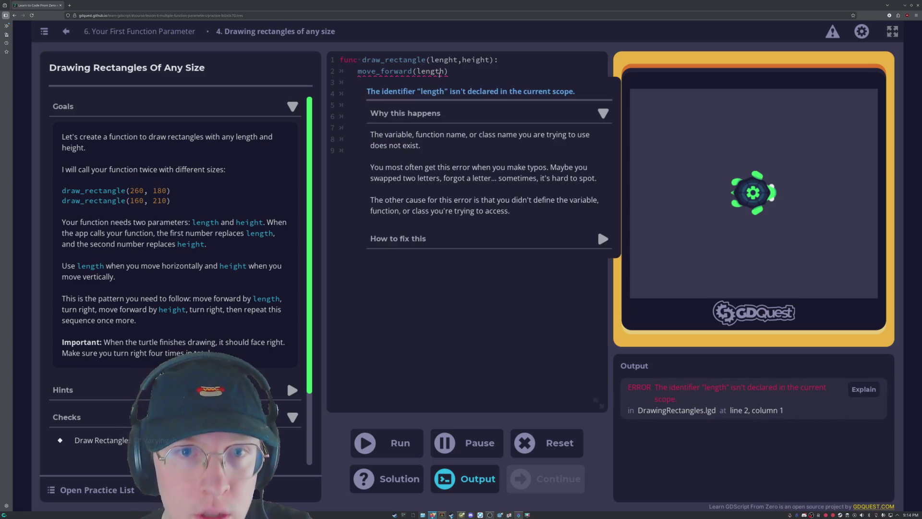
{"action": "key", "text": "ctrl+End"}
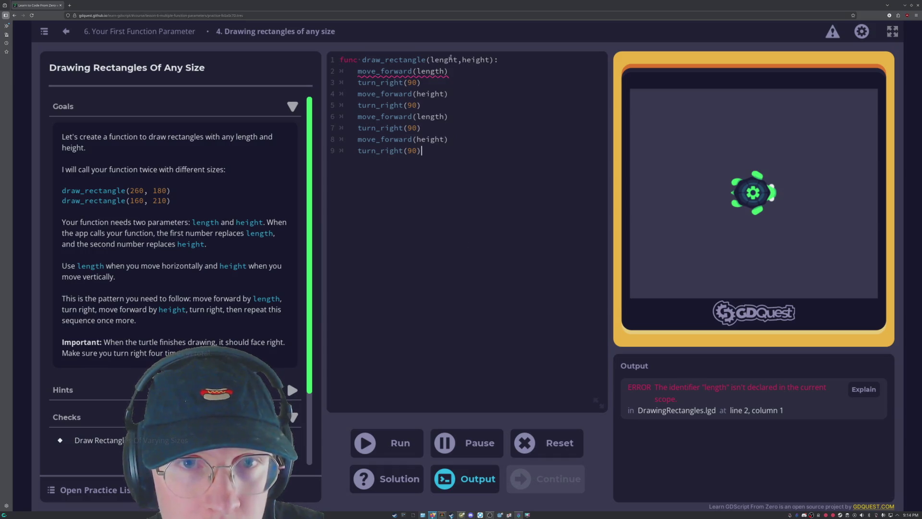
{"action": "left_click", "coordinate": [453, 60]}
{"action": "key", "text": "BackSpace"}
{"action": "key", "text": "Right"}
{"action": "type", "text": "h"}
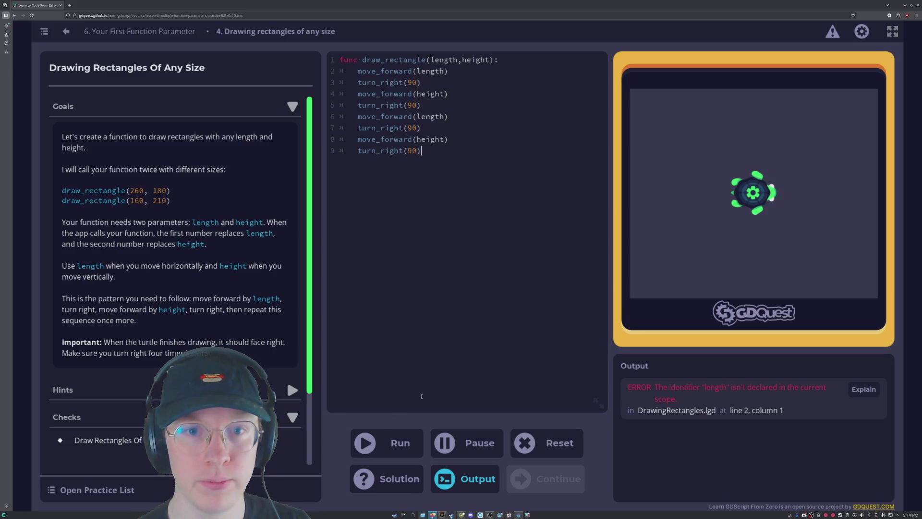
{"action": "key", "text": "ctrl+Return"}
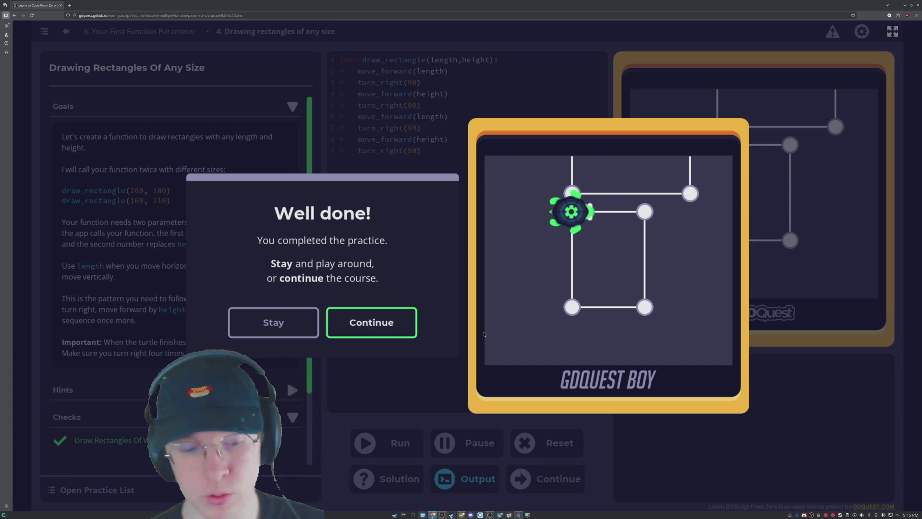
Dismiss the Well done! and Lesson complete! messages to reach lesson 7, Member Variables.
{"action": "key", "text": "Return"}
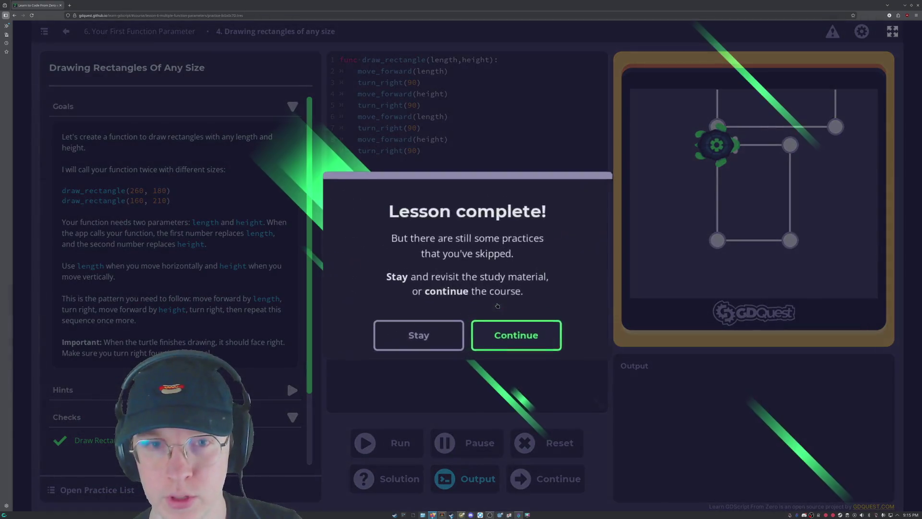
{"action": "key", "text": "Return"}
{"action": "scroll", "coordinate": [303, 286], "scroll_direction": "down", "scroll_amount": 10}
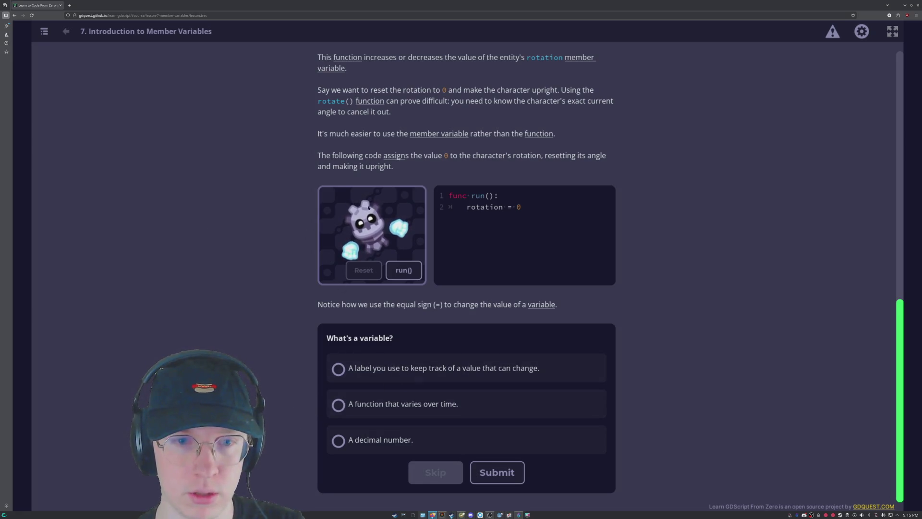
{"action": "scroll", "coordinate": [370, 209], "scroll_direction": "up", "scroll_amount": 10}
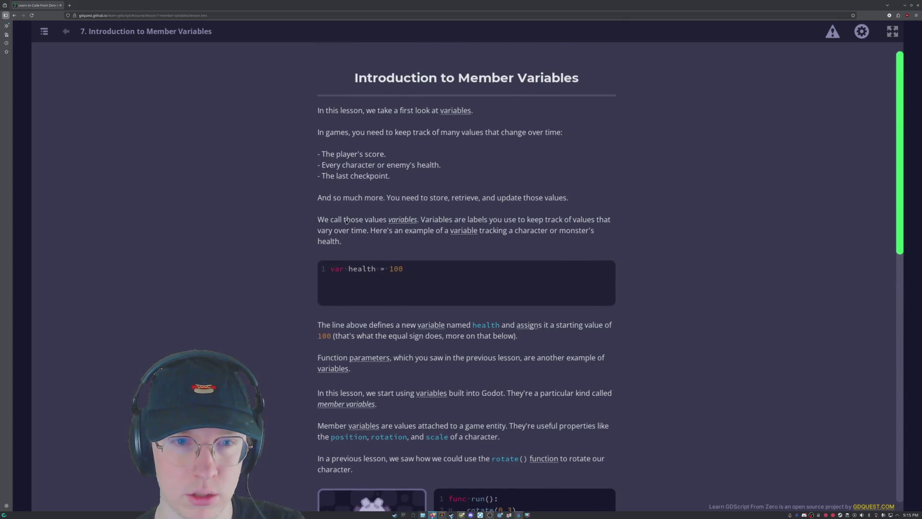
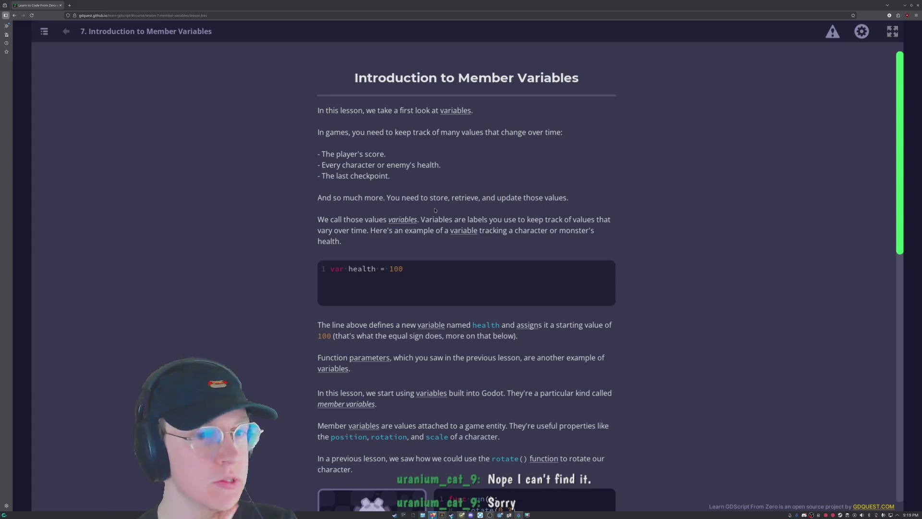
Answer the What's a variable? quiz with 'A label you use to keep track of a value that can change'.
{"action": "scroll", "coordinate": [432, 200], "scroll_direction": "down", "scroll_amount": 2}
{"action": "scroll", "coordinate": [308, 149], "scroll_direction": "up", "scroll_amount": 2}
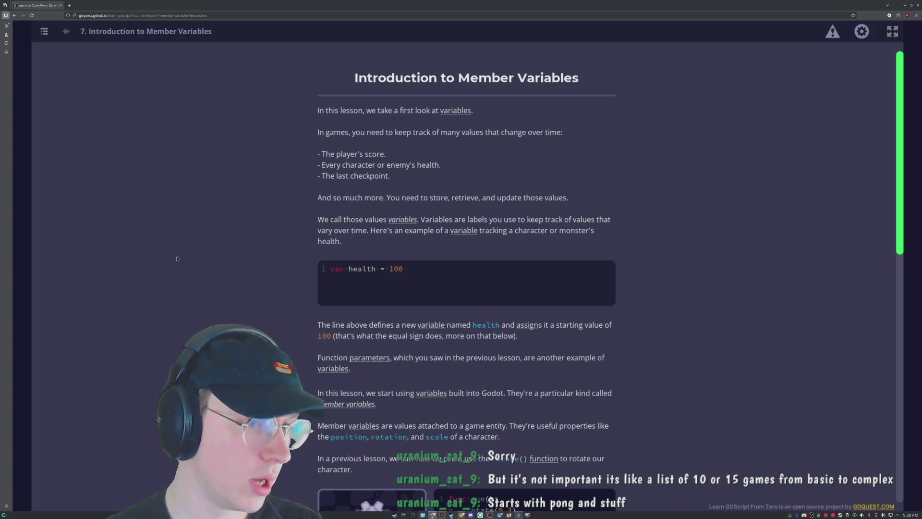
{"action": "scroll", "coordinate": [188, 262], "scroll_direction": "down", "scroll_amount": 3}
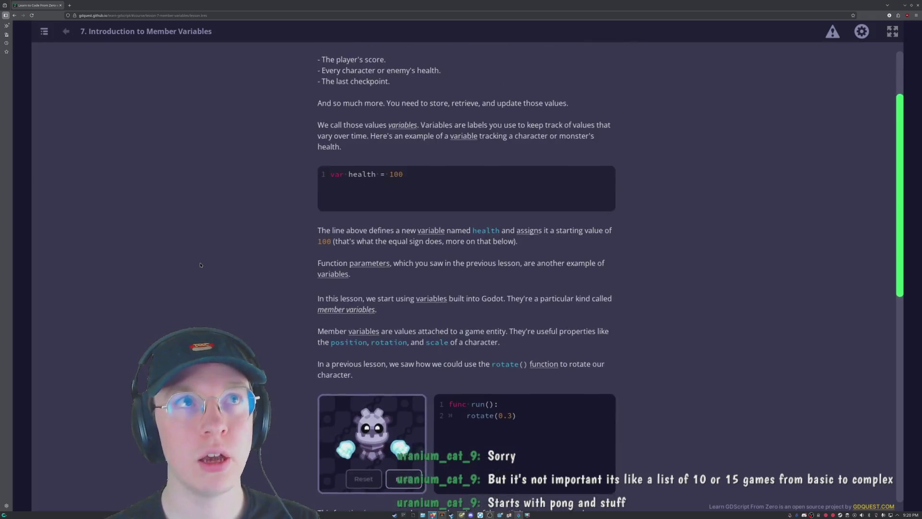
{"action": "scroll", "coordinate": [200, 265], "scroll_direction": "up", "scroll_amount": 3}
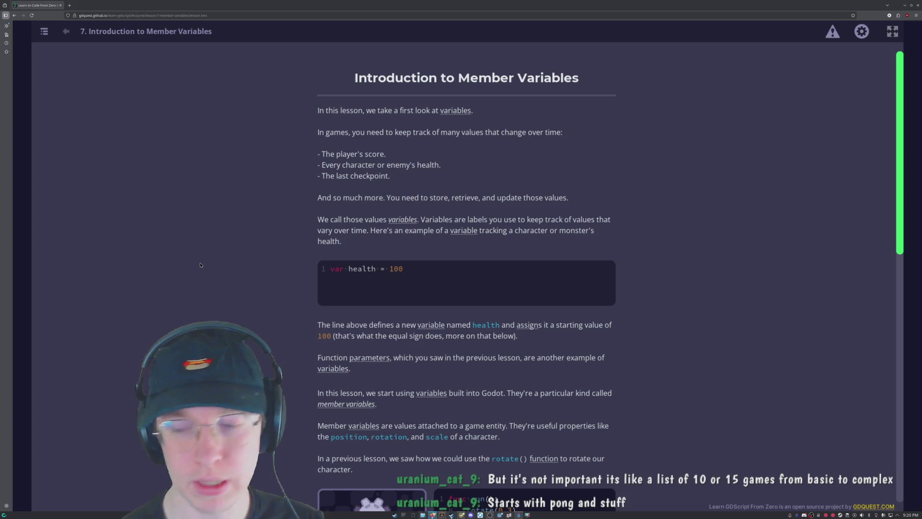
{"action": "scroll", "coordinate": [298, 228], "scroll_direction": "down", "scroll_amount": 10}
{"action": "scroll", "coordinate": [298, 229], "scroll_direction": "down", "scroll_amount": 3}
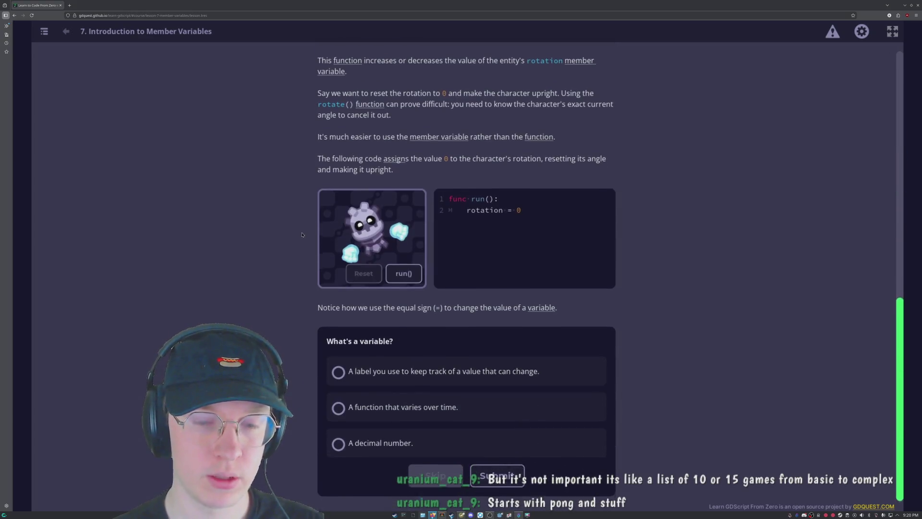
{"action": "scroll", "coordinate": [302, 235], "scroll_direction": "up", "scroll_amount": 8}
{"action": "scroll", "coordinate": [307, 242], "scroll_direction": "down", "scroll_amount": 6}
{"action": "scroll", "coordinate": [307, 242], "scroll_direction": "up", "scroll_amount": 5}
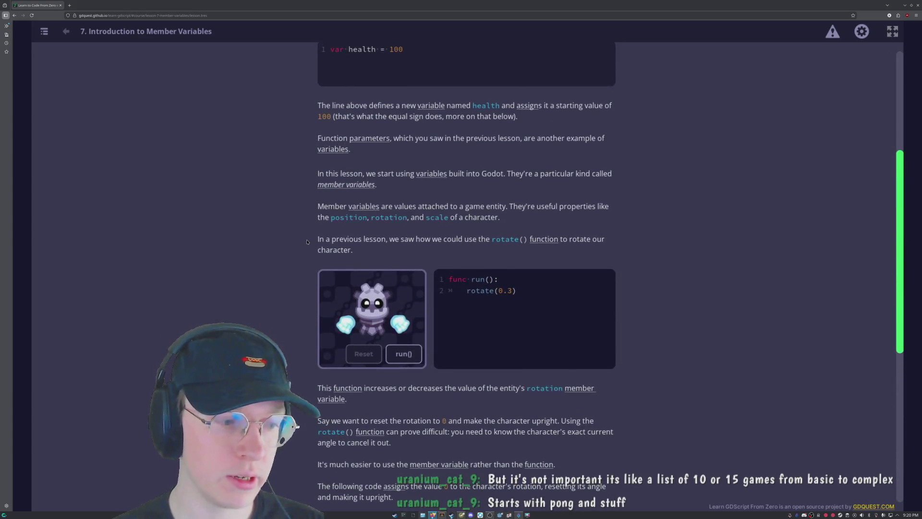
{"action": "scroll", "coordinate": [480, 221], "scroll_direction": "down", "scroll_amount": 2}
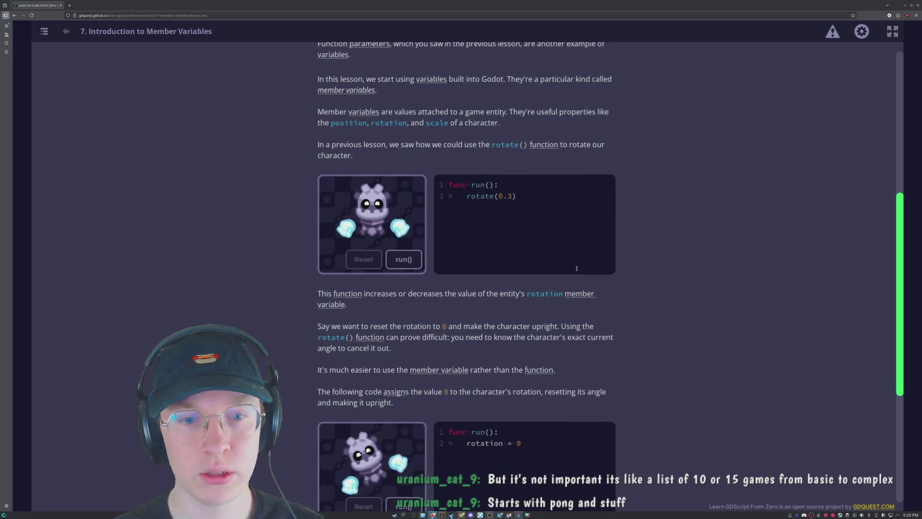
{"action": "scroll", "coordinate": [568, 209], "scroll_direction": "down", "scroll_amount": 5}
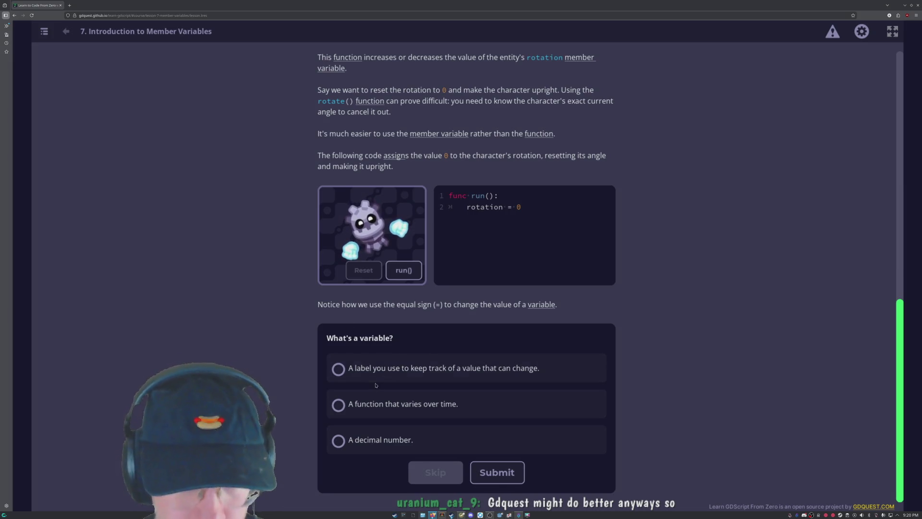
{"action": "left_click", "coordinate": [354, 410]}
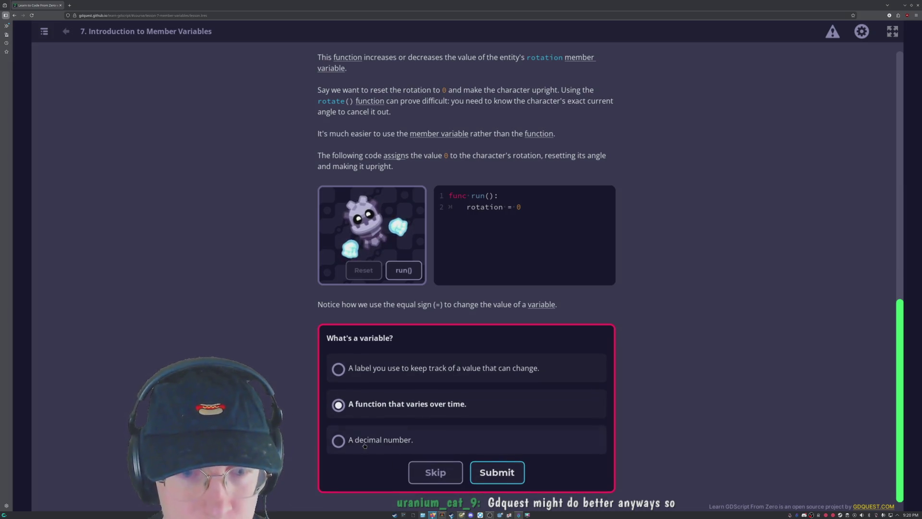
{"action": "left_click", "coordinate": [452, 368]}
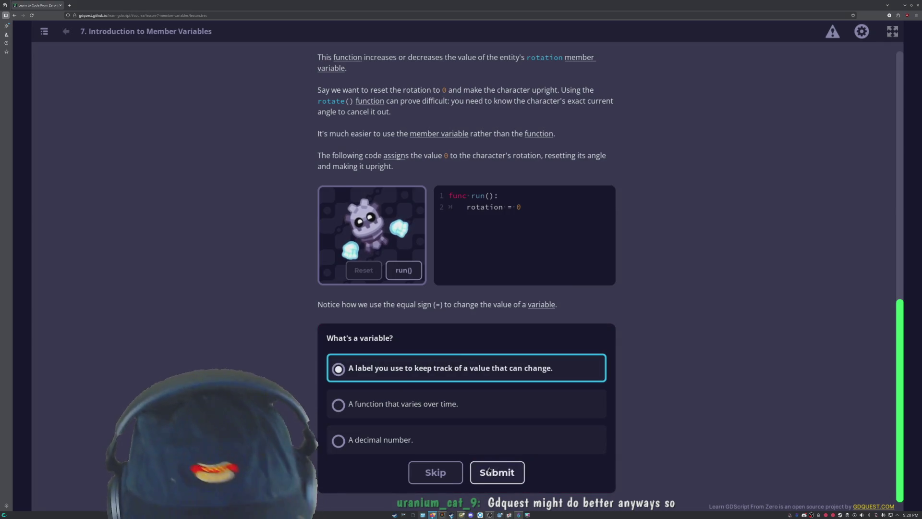
{"action": "left_click", "coordinate": [488, 468]}
Run the example that scales the character to 1.5 times its size.
{"action": "scroll", "coordinate": [258, 235], "scroll_direction": "down", "scroll_amount": 15}
{"action": "scroll", "coordinate": [259, 235], "scroll_direction": "up", "scroll_amount": 10}
{"action": "scroll", "coordinate": [279, 233], "scroll_direction": "down", "scroll_amount": 9}
{"action": "scroll", "coordinate": [299, 231], "scroll_direction": "up", "scroll_amount": 3}
{"action": "scroll", "coordinate": [298, 231], "scroll_direction": "up", "scroll_amount": 1}
{"action": "scroll", "coordinate": [279, 214], "scroll_direction": "down", "scroll_amount": 7}
{"action": "scroll", "coordinate": [336, 240], "scroll_direction": "down", "scroll_amount": 2}
{"action": "left_click", "coordinate": [403, 281]}
{"action": "scroll", "coordinate": [401, 269], "scroll_direction": "down", "scroll_amount": 1}
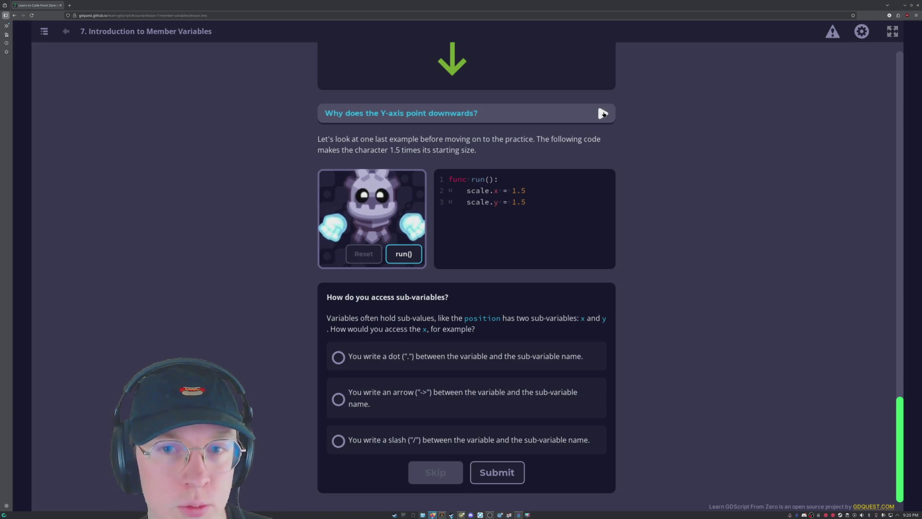
Expand 'Why does the Y-axis point downwards?' and read on toward the sub-variables quiz.
{"action": "left_click", "coordinate": [603, 113]}
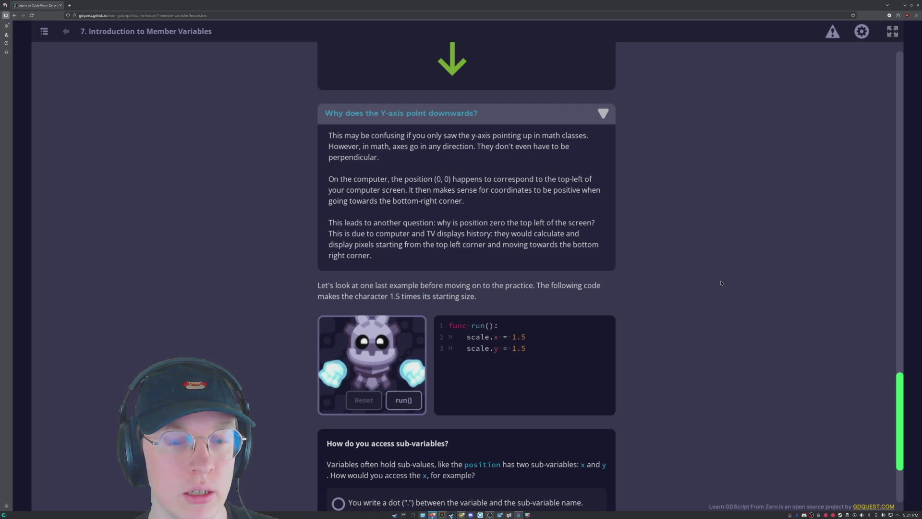
{"action": "scroll", "coordinate": [721, 283], "scroll_direction": "down", "scroll_amount": 3}
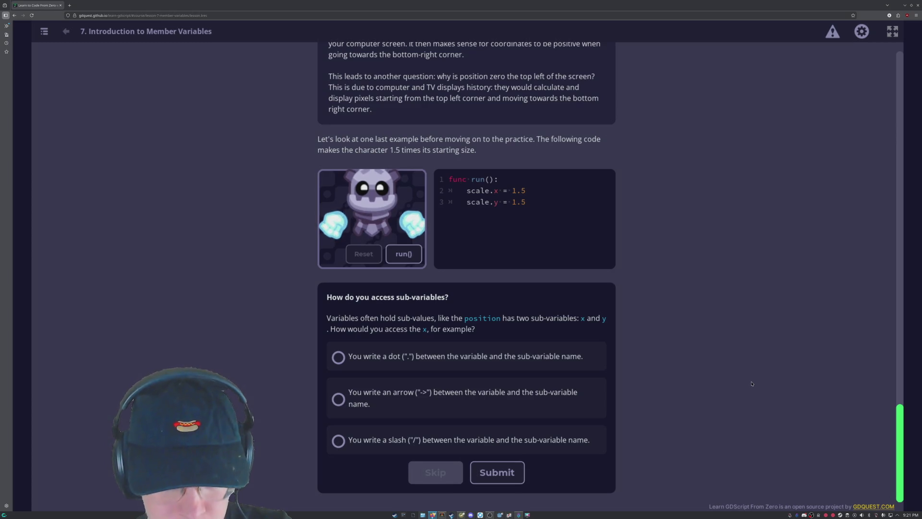
Answer the sub-variables quiz with 'You write a dot'.
{"action": "left_click", "coordinate": [465, 358]}
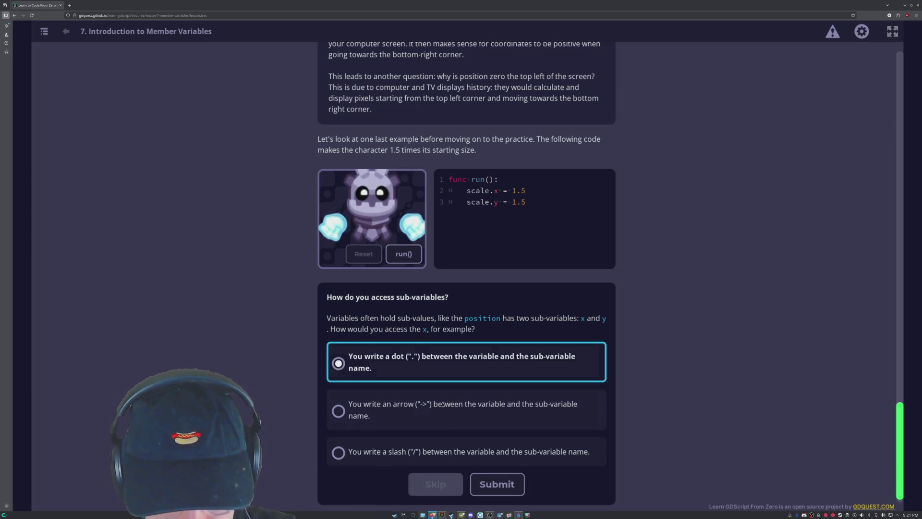
{"action": "left_click", "coordinate": [503, 484]}
{"action": "scroll", "coordinate": [428, 382], "scroll_direction": "down", "scroll_amount": 5}
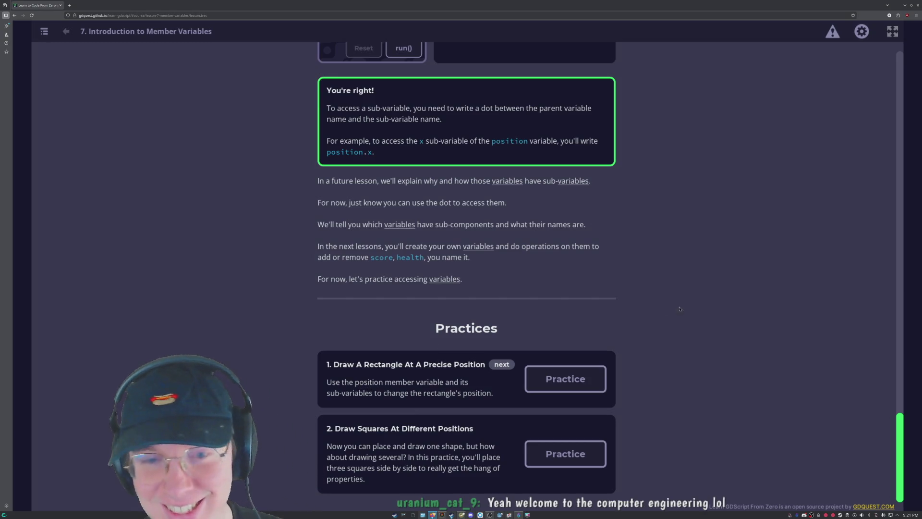
Open the Draw A Rectangle At A Precise Position practice and place the cursor in its code.
{"action": "scroll", "coordinate": [452, 410], "scroll_direction": "up", "scroll_amount": 2}
{"action": "scroll", "coordinate": [452, 409], "scroll_direction": "down", "scroll_amount": 2}
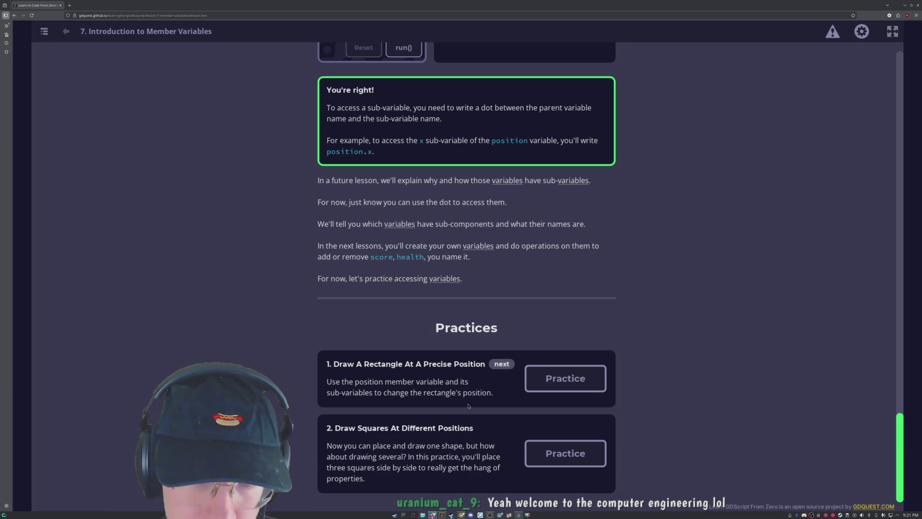
{"action": "left_click", "coordinate": [565, 378]}
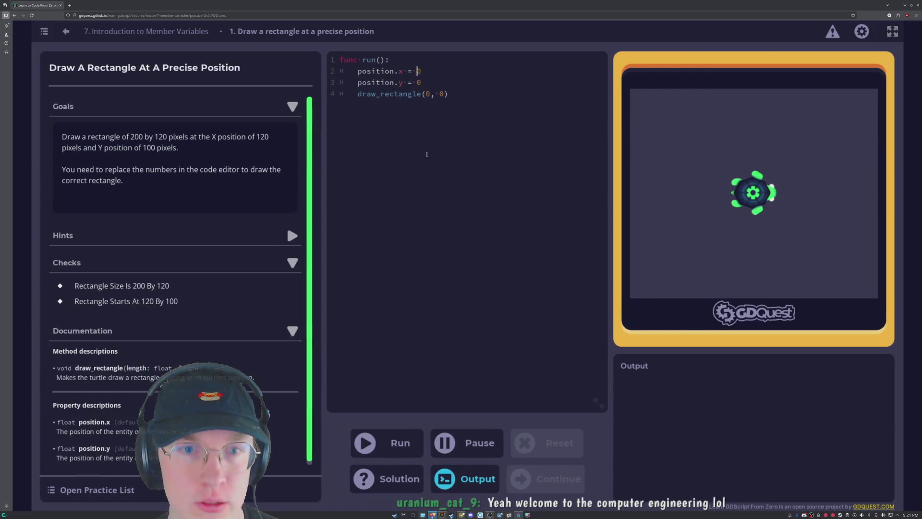
{"action": "left_click", "coordinate": [435, 180]}
Set the rectangle position to position.x = 120 and position.y = 100.
{"action": "left_click", "coordinate": [421, 71]}
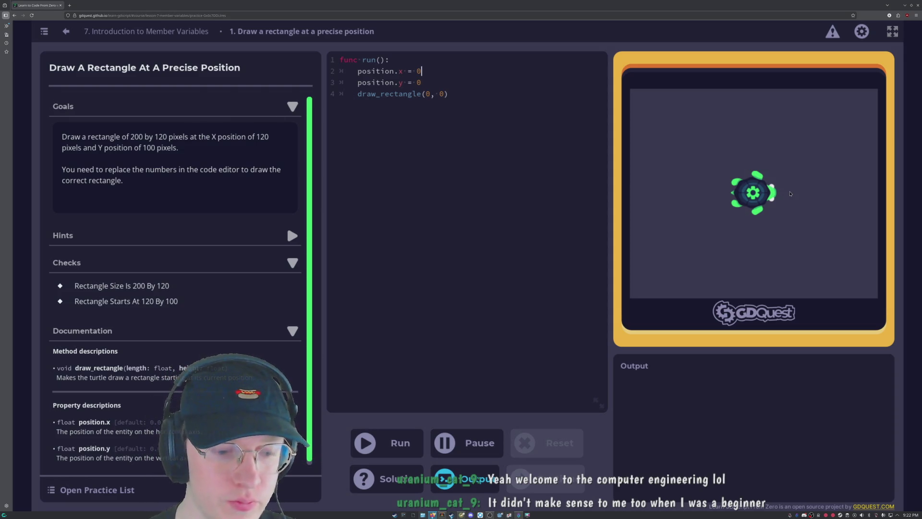
{"action": "key", "text": "BackSpace"}
{"action": "type", "text": "120"}
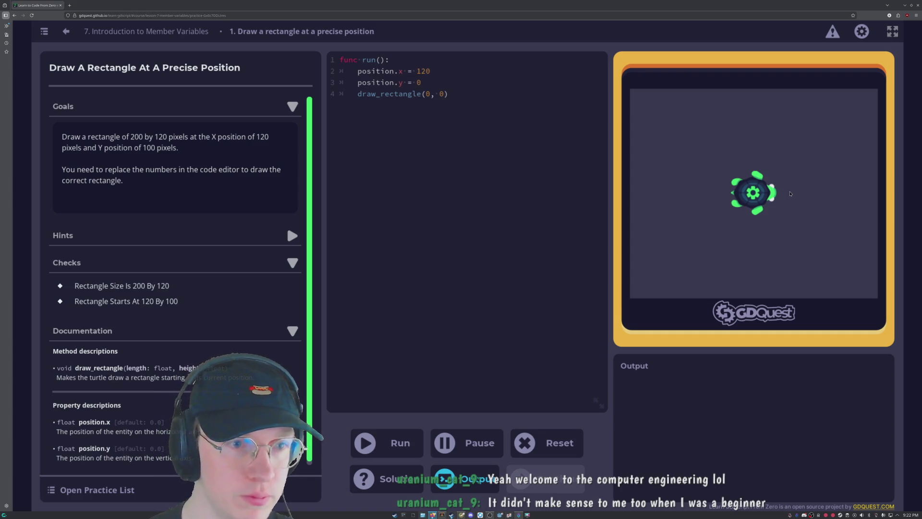
{"action": "key", "text": "Down"}
{"action": "key", "text": "BackSpace"}
{"action": "type", "text": "100"}
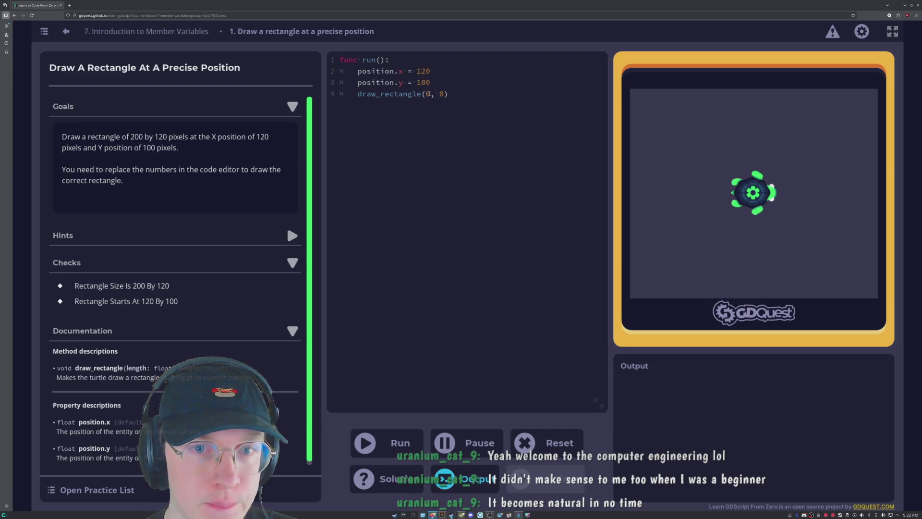
Change the call to draw_rectangle(200, 120), run it, and continue to the next practice.
{"action": "key", "text": "Down"}
{"action": "key", "text": "BackSpace"}
{"action": "type", "text": "200"}
{"action": "key", "text": "Right"}
{"action": "key", "text": "Right"}
{"action": "key", "text": "Right"}
{"action": "key", "text": "BackSpace"}
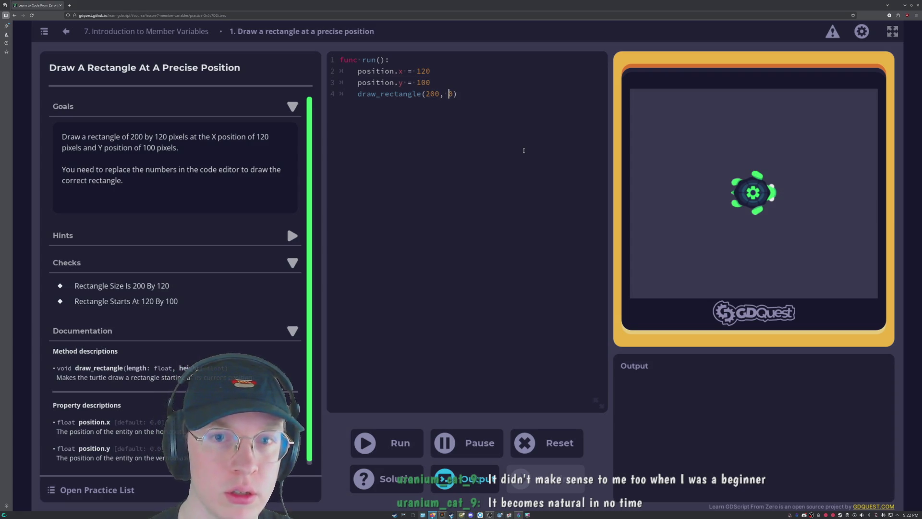
{"action": "type", "text": "120"}
{"action": "key", "text": "ctrl+Return"}
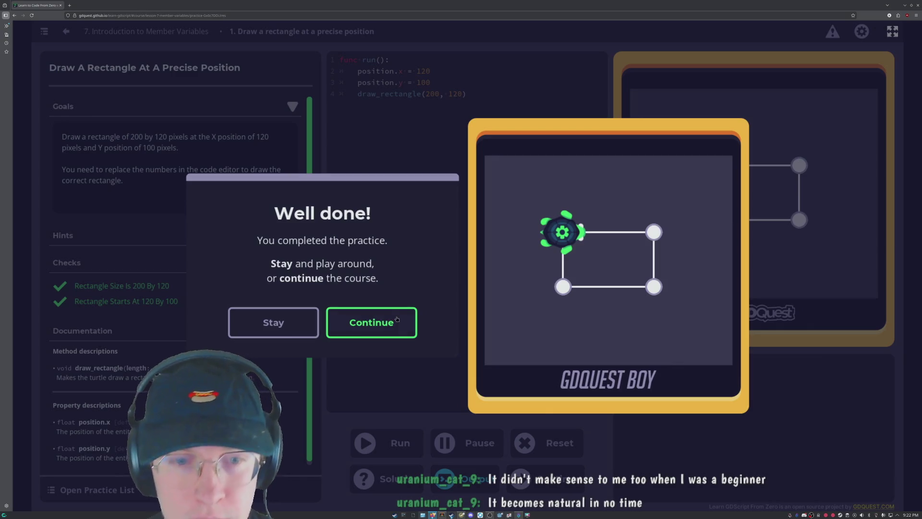
{"action": "key", "text": "Return"}
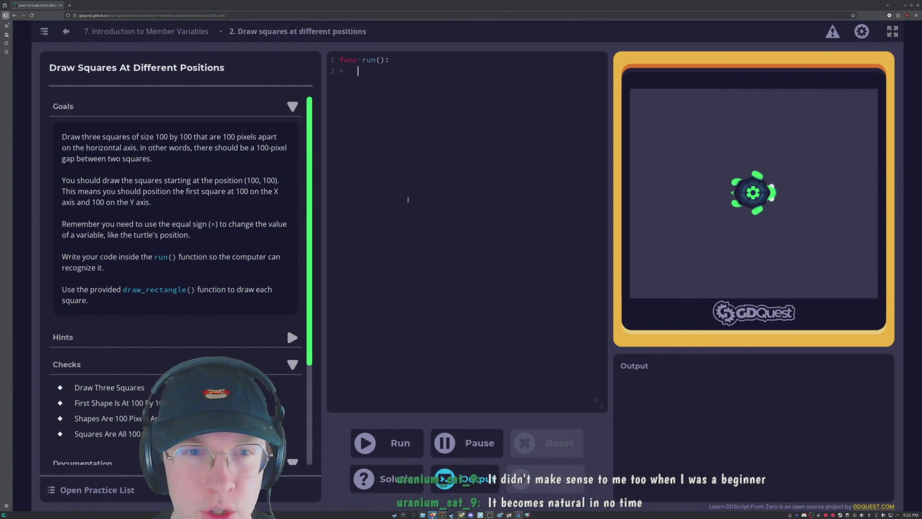
Look over the Draw Squares At Different Positions practice code.
{"action": "scroll", "coordinate": [210, 219], "scroll_direction": "down", "scroll_amount": 3}
{"action": "scroll", "coordinate": [209, 219], "scroll_direction": "up", "scroll_amount": 2}
{"action": "scroll", "coordinate": [212, 219], "scroll_direction": "up", "scroll_amount": 1}
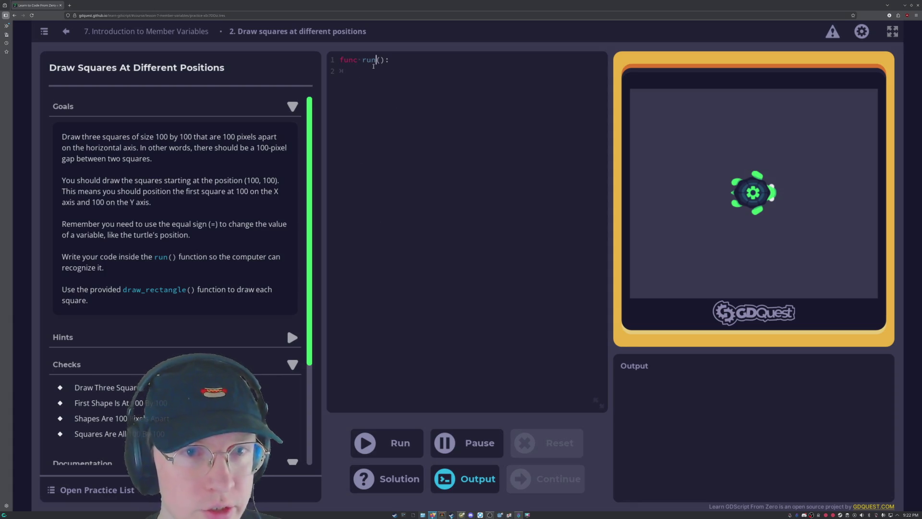
{"action": "left_click", "coordinate": [376, 59]}
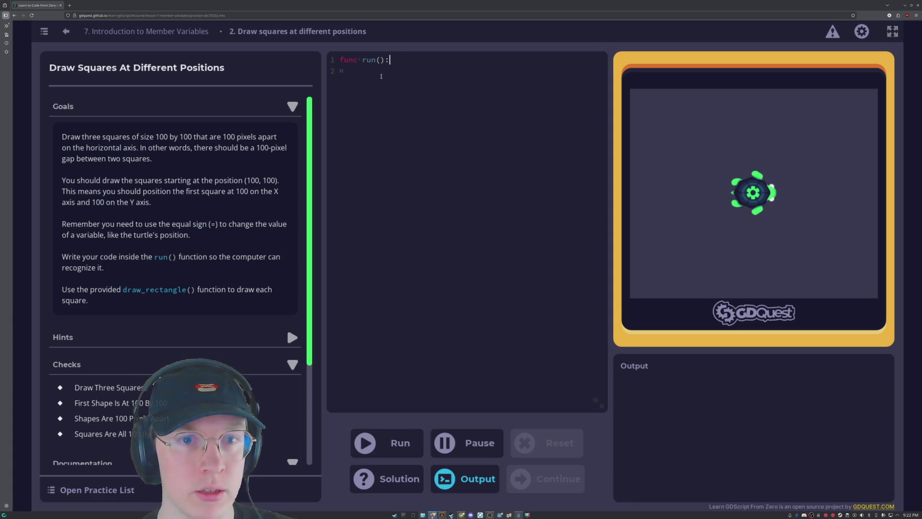
{"action": "scroll", "coordinate": [173, 270], "scroll_direction": "down", "scroll_amount": 3}
{"action": "scroll", "coordinate": [174, 270], "scroll_direction": "up", "scroll_amount": 3}
{"action": "scroll", "coordinate": [173, 270], "scroll_direction": "down", "scroll_amount": 3}
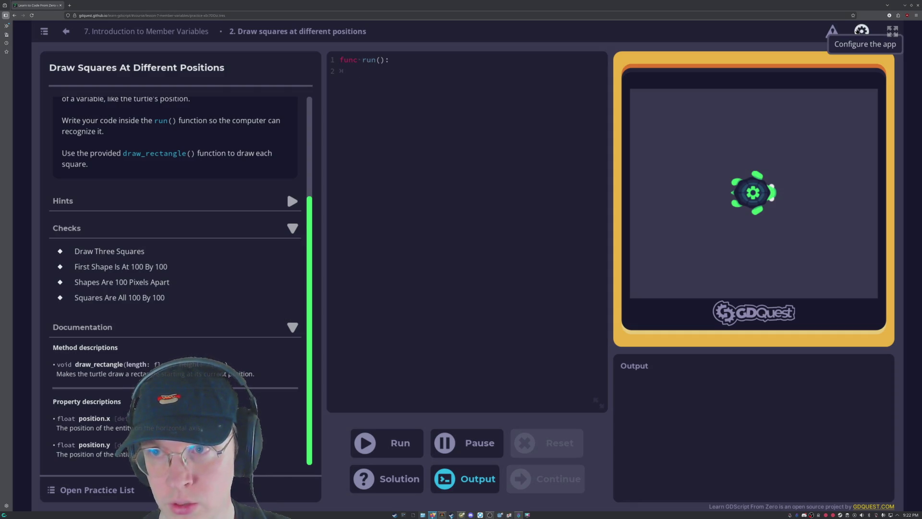
Open and dismiss the app settings, make the lesson fullscreen, then switch to Godot.
{"action": "left_click", "coordinate": [857, 30]}
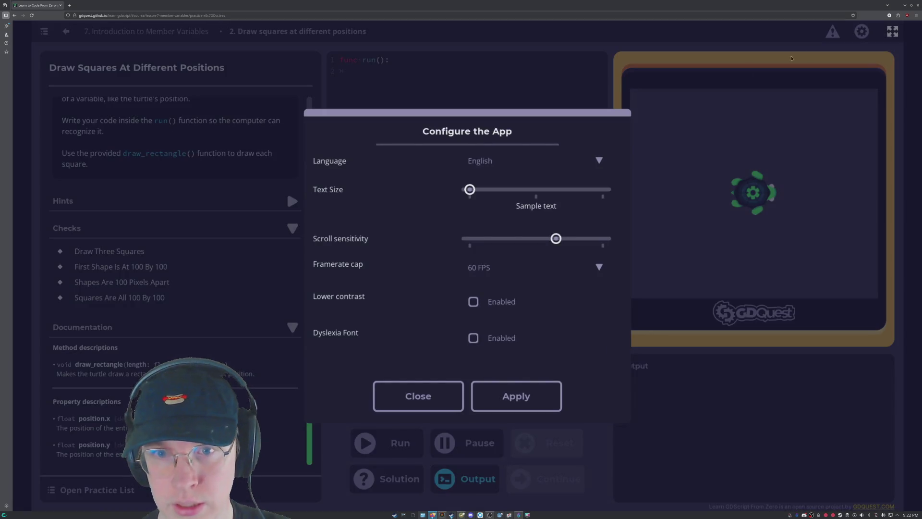
{"action": "left_click", "coordinate": [417, 403]}
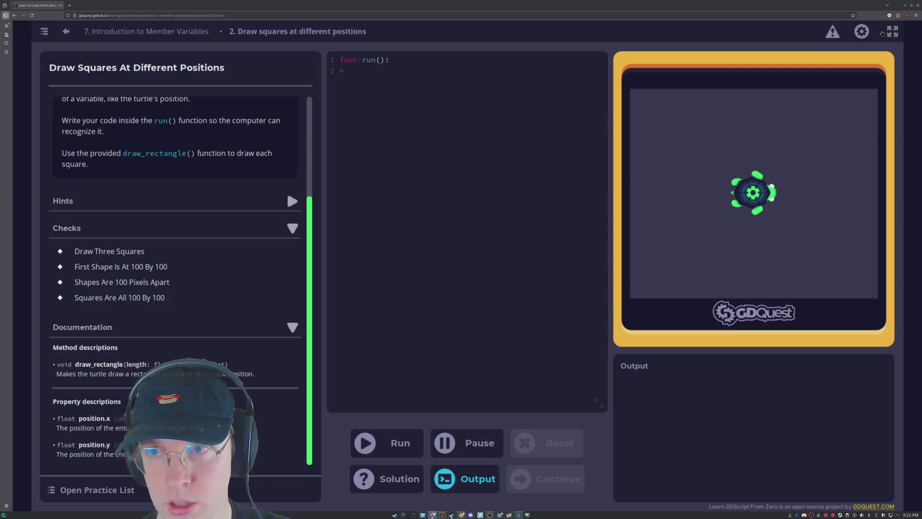
{"action": "left_click", "coordinate": [892, 31]}
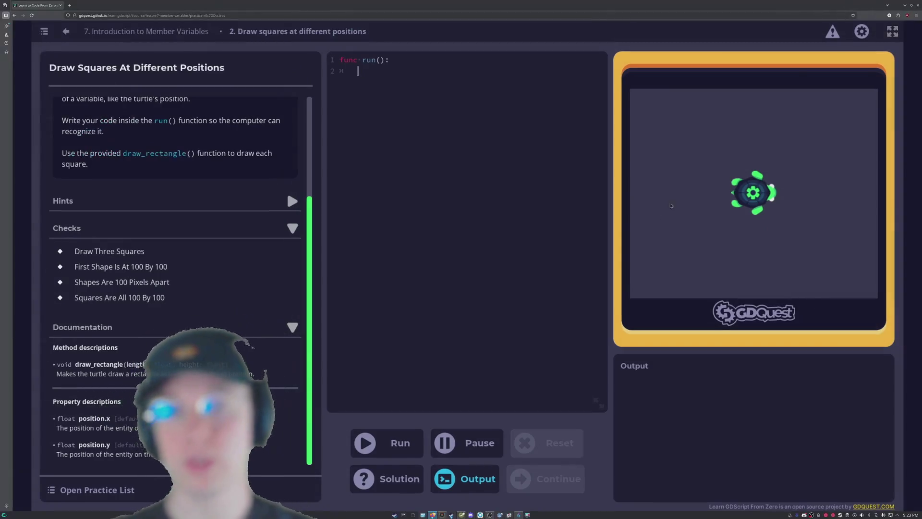
{"action": "left_click", "coordinate": [500, 515]}
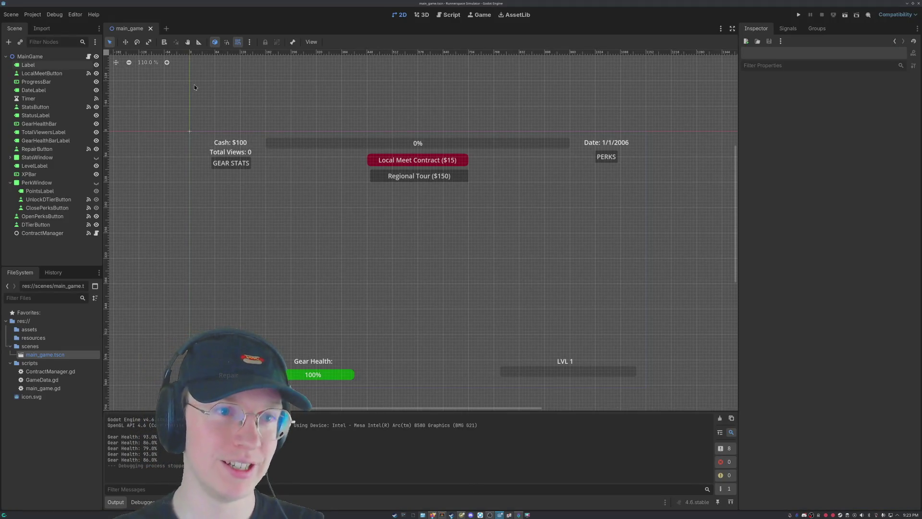
Inspect the PERKS, Local Meet Contract, Regional Tour, GEAR STATS buttons and gear health bar.
{"action": "left_click", "coordinate": [602, 156]}
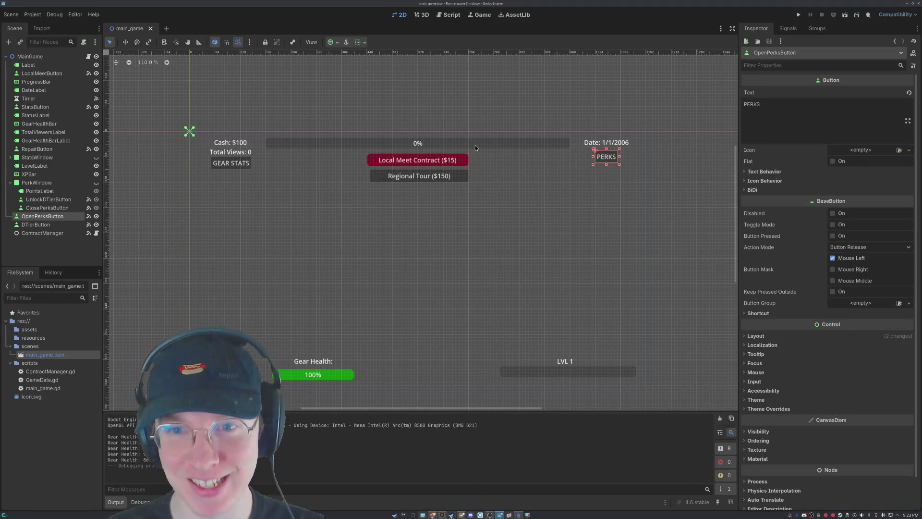
{"action": "left_click", "coordinate": [432, 160]}
{"action": "left_click", "coordinate": [408, 176]}
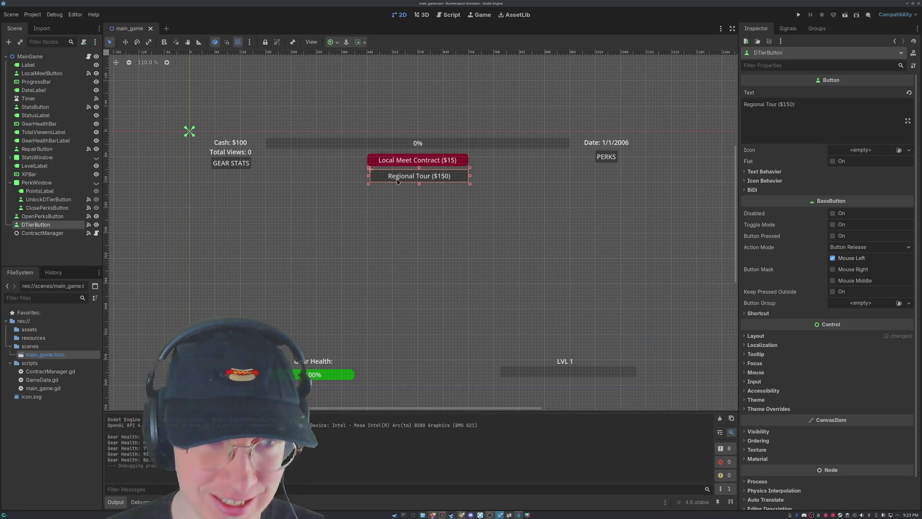
{"action": "left_click", "coordinate": [247, 163]}
{"action": "left_click", "coordinate": [332, 374]}
{"action": "left_click", "coordinate": [428, 305]}
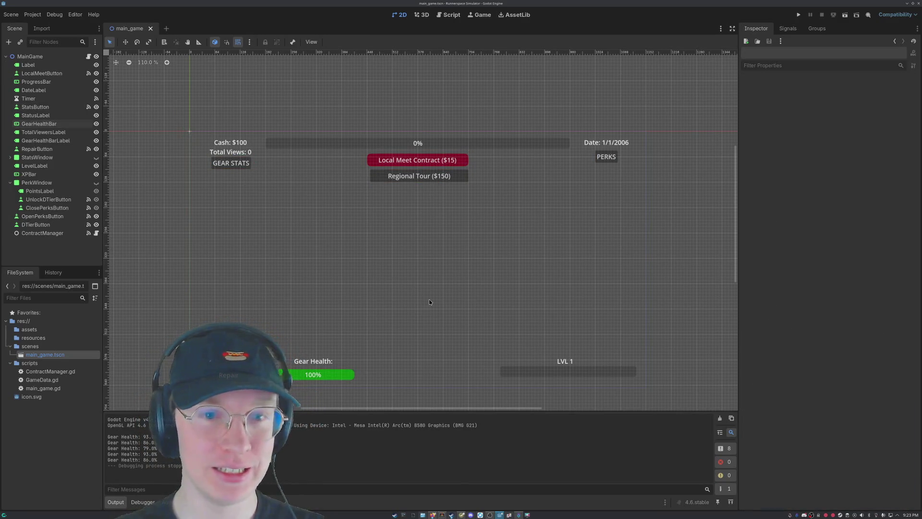
Uncheck the Normal style override on the Local Meet Contract button and deselect it.
{"action": "left_click", "coordinate": [417, 160]}
{"action": "scroll", "coordinate": [804, 407], "scroll_direction": "down", "scroll_amount": 3}
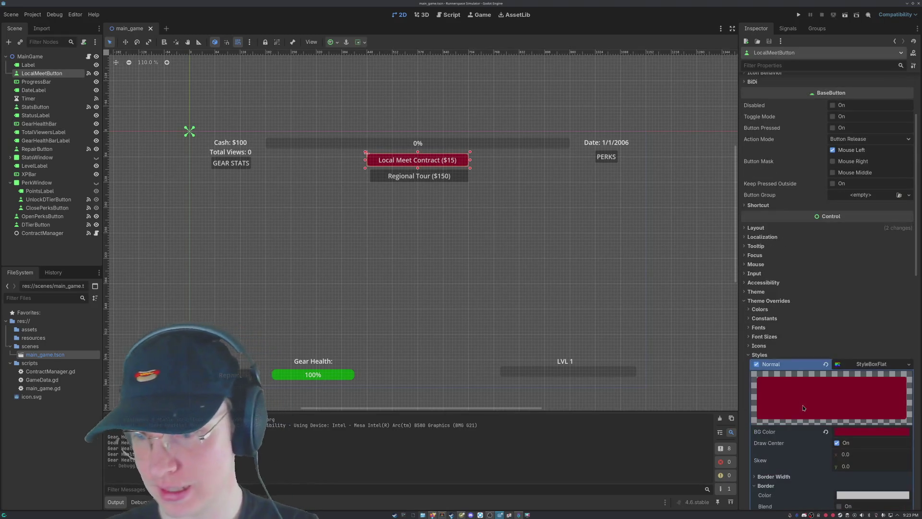
{"action": "left_click", "coordinate": [756, 364]}
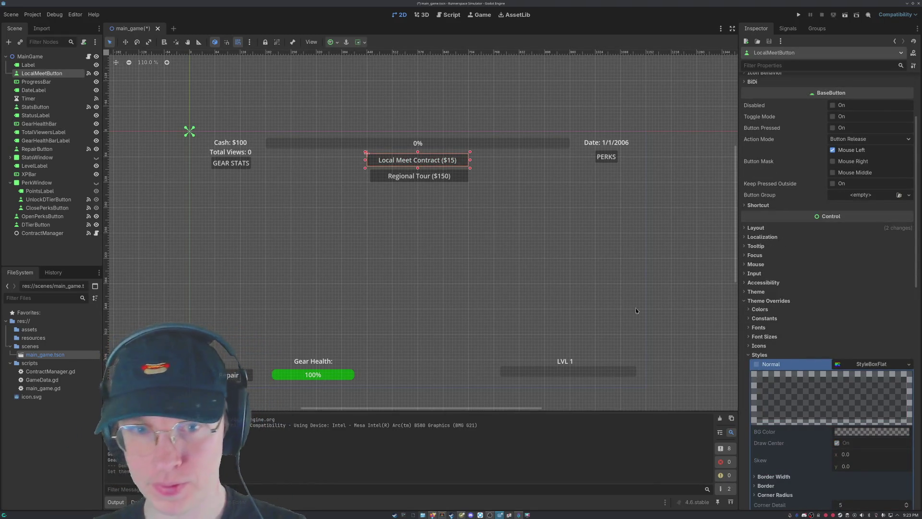
{"action": "left_click", "coordinate": [549, 285]}
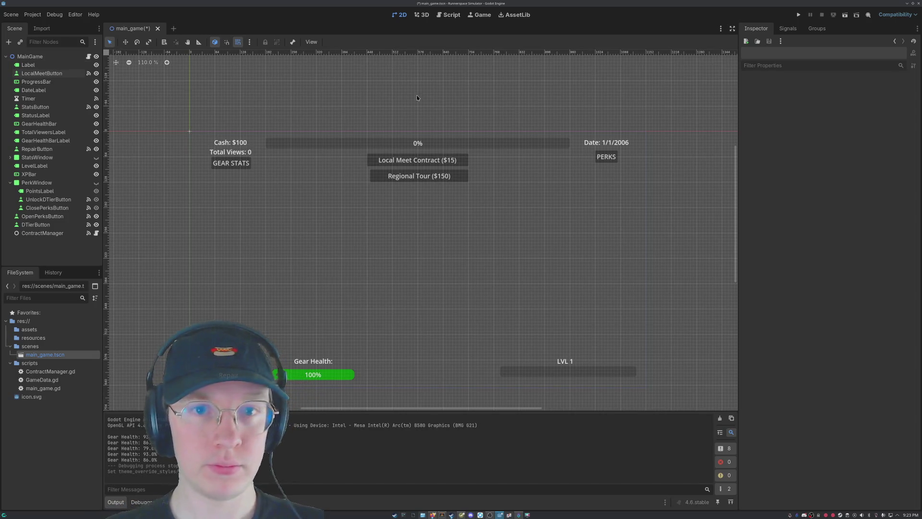
{"action": "left_click", "coordinate": [449, 14]}
Scroll through main_game.gd, checking the 2006 Broadcast Gear, bitrate and progress_bar lines.
{"action": "scroll", "coordinate": [253, 113], "scroll_direction": "down", "scroll_amount": 5}
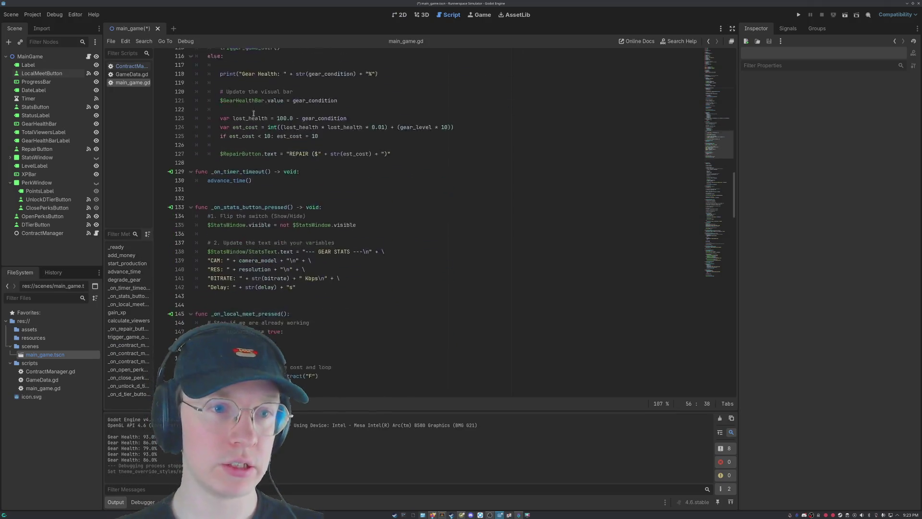
{"action": "scroll", "coordinate": [470, 203], "scroll_direction": "down", "scroll_amount": 20}
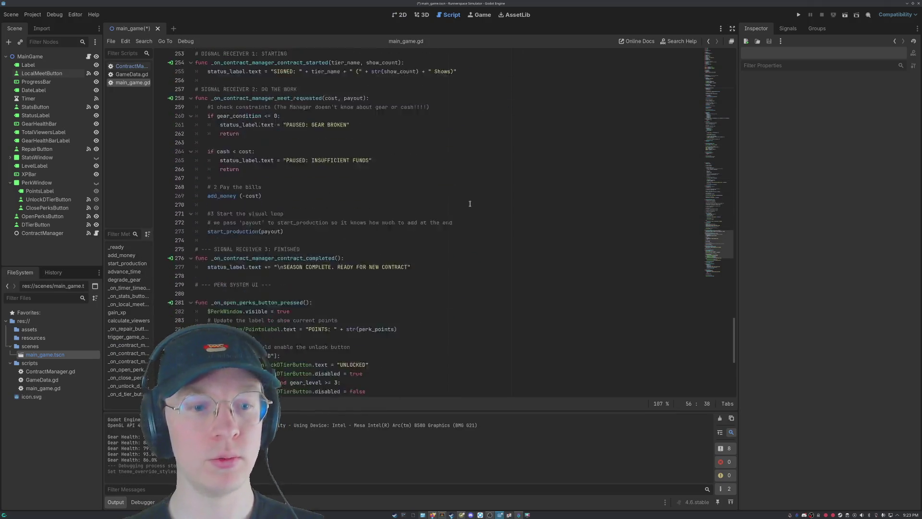
{"action": "scroll", "coordinate": [470, 203], "scroll_direction": "down", "scroll_amount": 10}
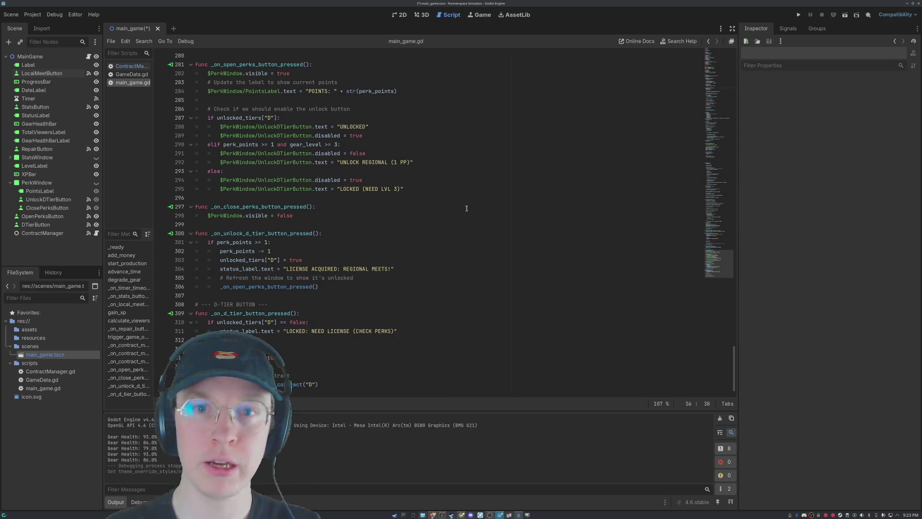
{"action": "scroll", "coordinate": [466, 208], "scroll_direction": "up", "scroll_amount": 14}
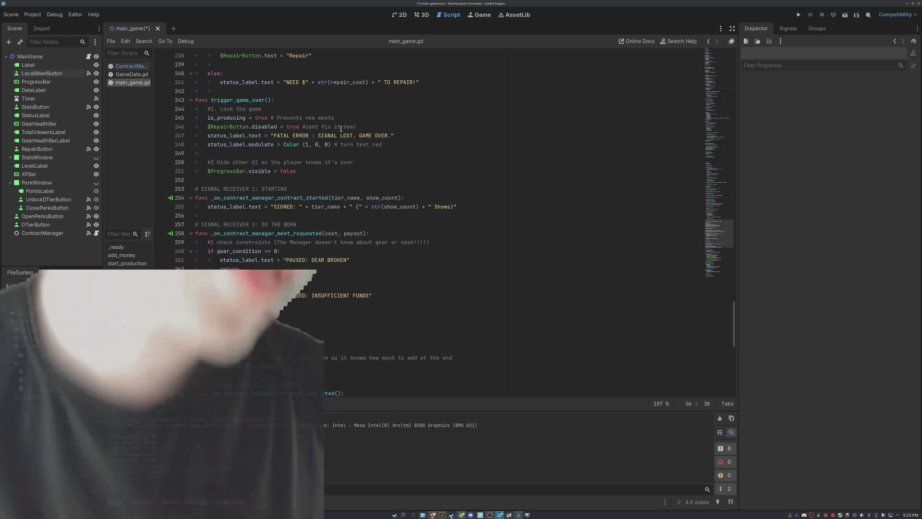
{"action": "scroll", "coordinate": [479, 213], "scroll_direction": "up", "scroll_amount": 20}
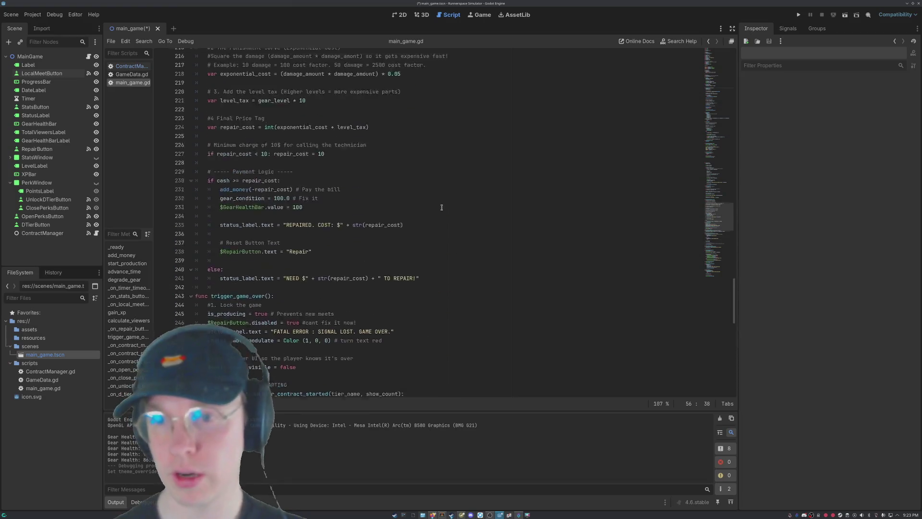
{"action": "scroll", "coordinate": [478, 214], "scroll_direction": "up", "scroll_amount": 20}
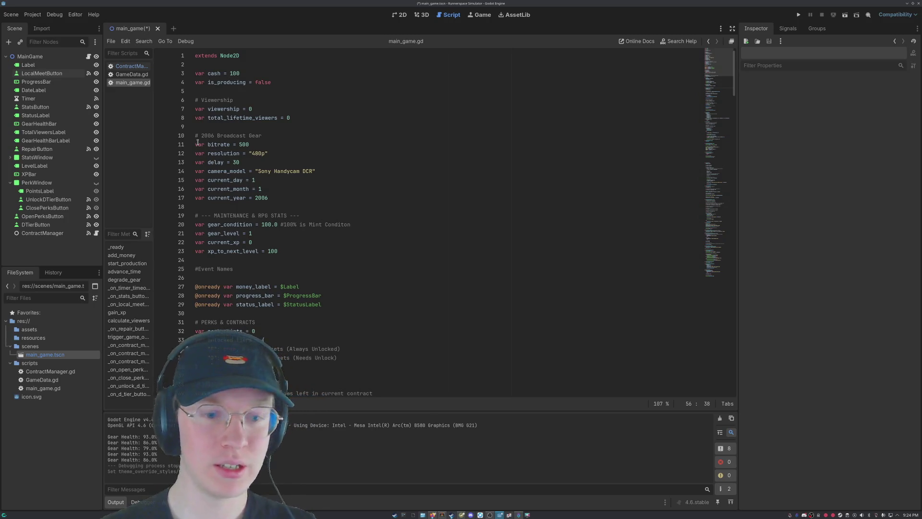
{"action": "left_click", "coordinate": [278, 138]}
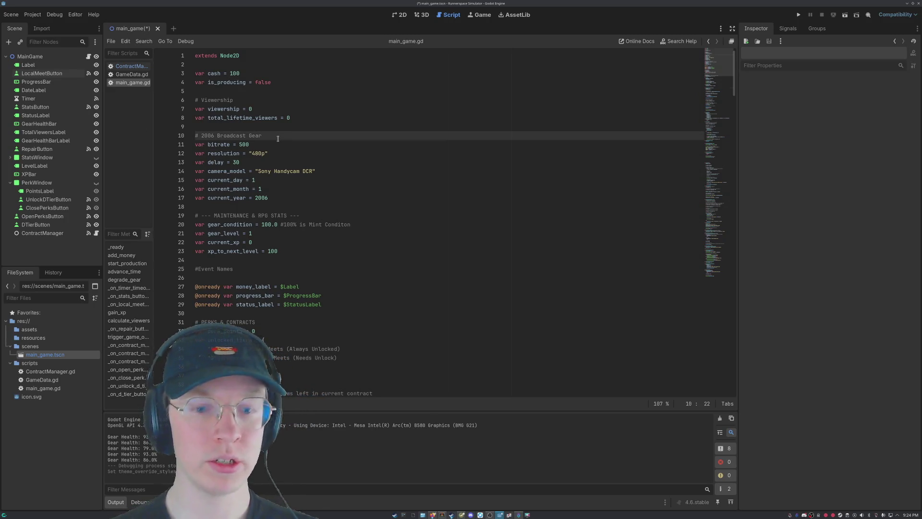
{"action": "key", "text": "Down"}
{"action": "key", "text": "Down"}
{"action": "key", "text": "Down"}
{"action": "key", "text": "Down"}
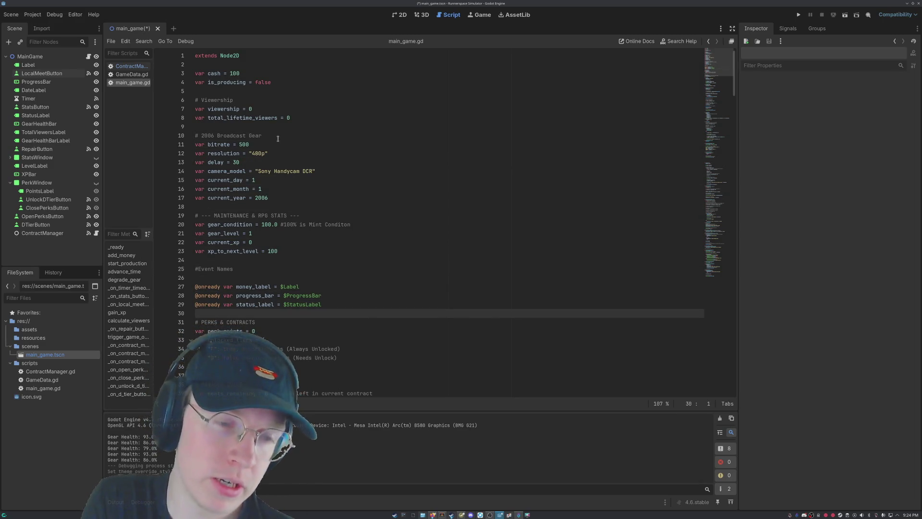
{"action": "key", "text": "Up"}
{"action": "key", "text": "Up"}
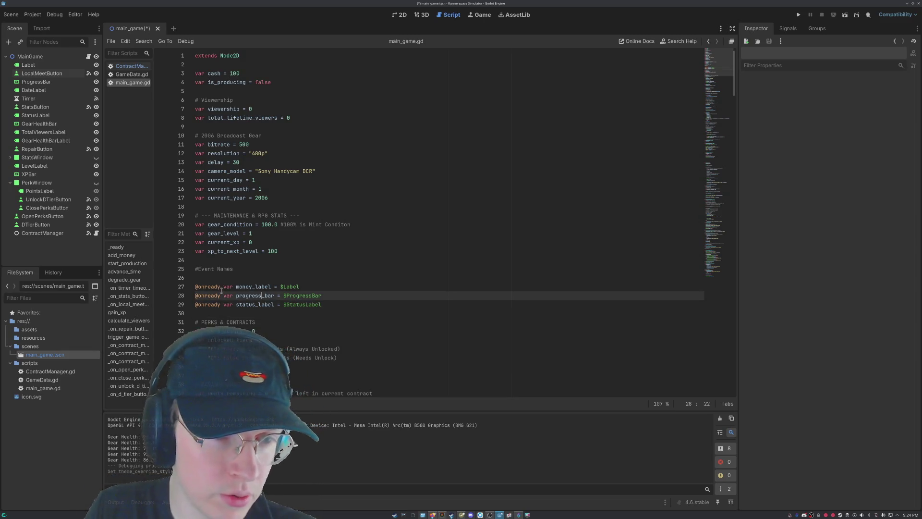
Select the money_label declaration on line 27, then review the rest of the script.
{"action": "mouse_move", "coordinate": [222, 287]}
{"action": "left_mouse_down"}
{"action": "mouse_move", "coordinate": [310, 290]}
{"action": "mouse_move", "coordinate": [301, 287]}
{"action": "left_mouse_up"}
{"action": "left_click", "coordinate": [297, 287]}
{"action": "left_click", "coordinate": [322, 289]}
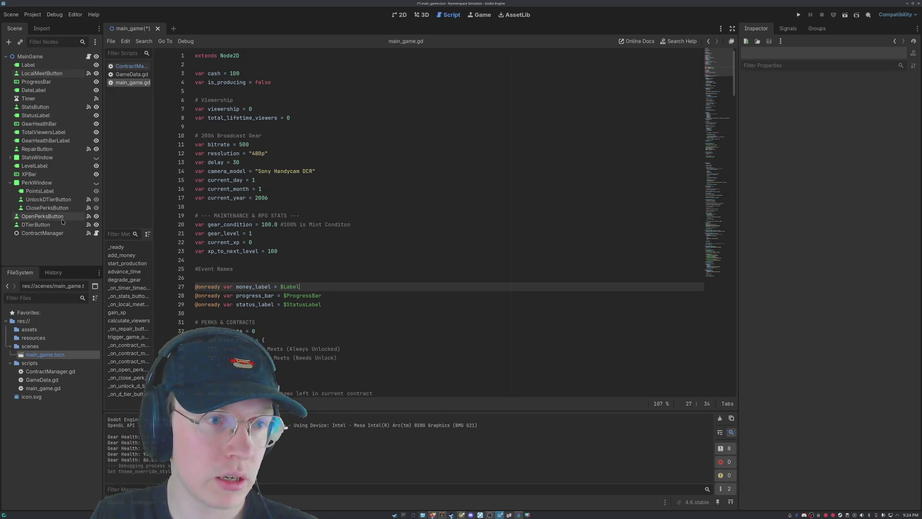
{"action": "scroll", "coordinate": [296, 293], "scroll_direction": "down", "scroll_amount": 8}
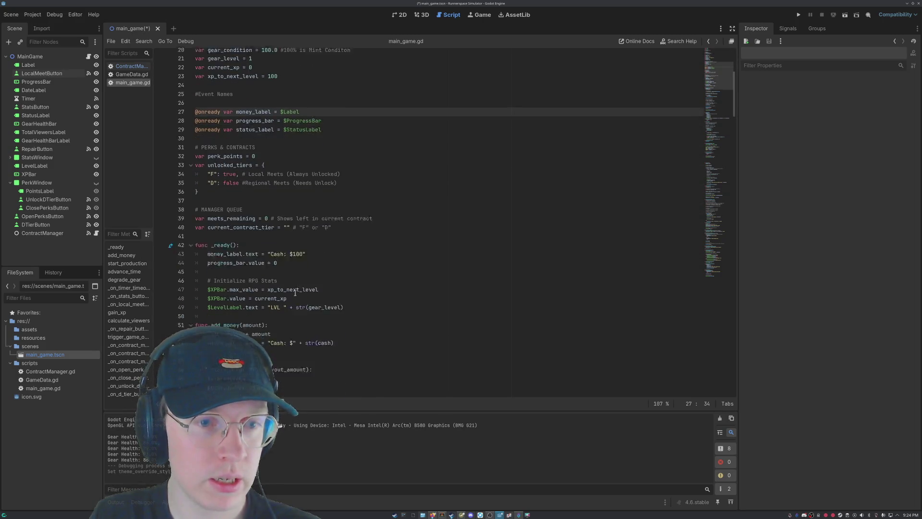
{"action": "scroll", "coordinate": [293, 149], "scroll_direction": "down", "scroll_amount": 3}
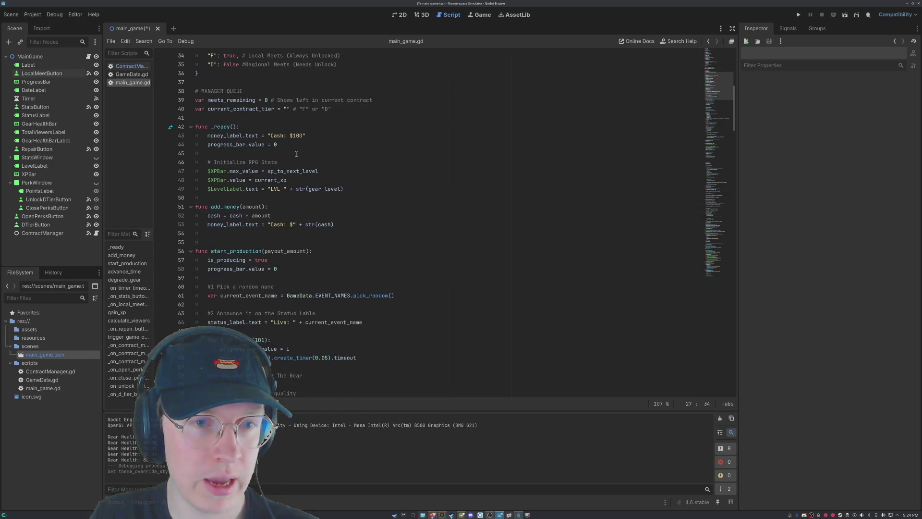
{"action": "scroll", "coordinate": [301, 178], "scroll_direction": "down", "scroll_amount": 1}
{"action": "scroll", "coordinate": [301, 178], "scroll_direction": "down", "scroll_amount": 20}
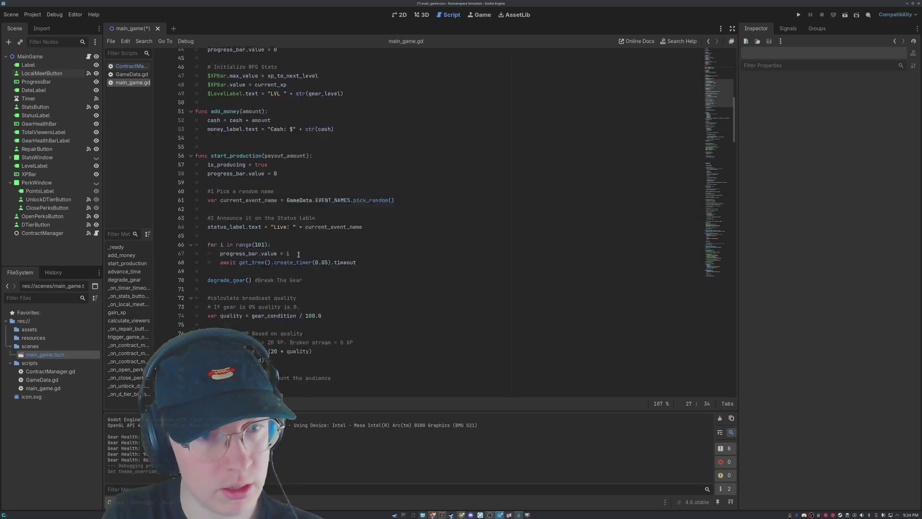
{"action": "left_click", "coordinate": [400, 17]}
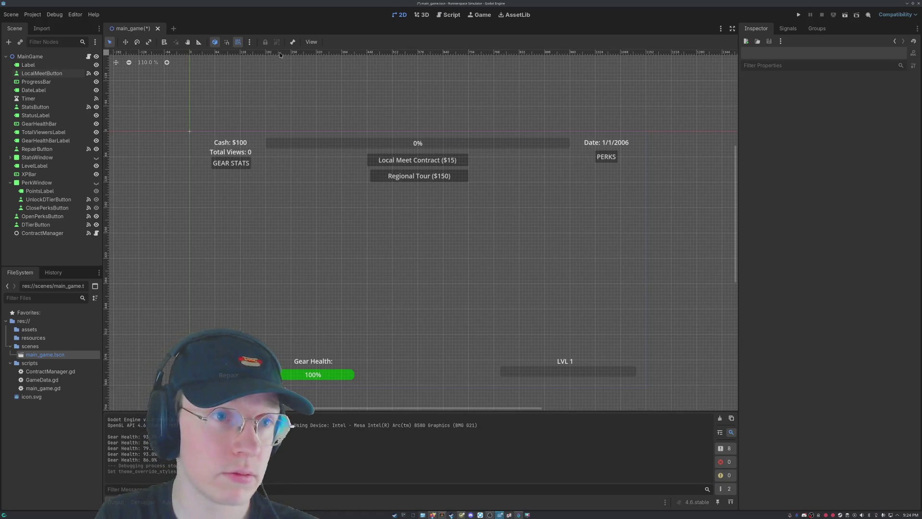
Run the game with F5 and start a Local Meet Contract.
{"action": "left_click", "coordinate": [444, 222]}
{"action": "key", "text": "F5"}
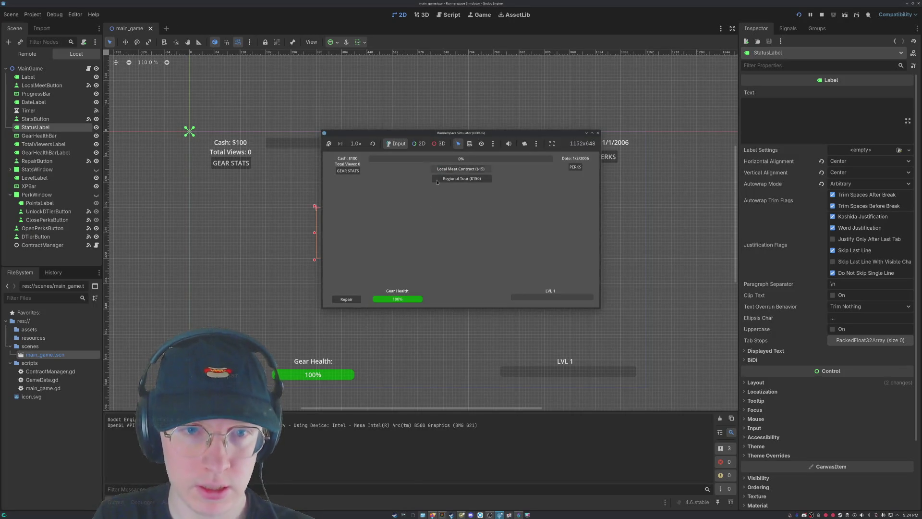
{"action": "left_click", "coordinate": [468, 169]}
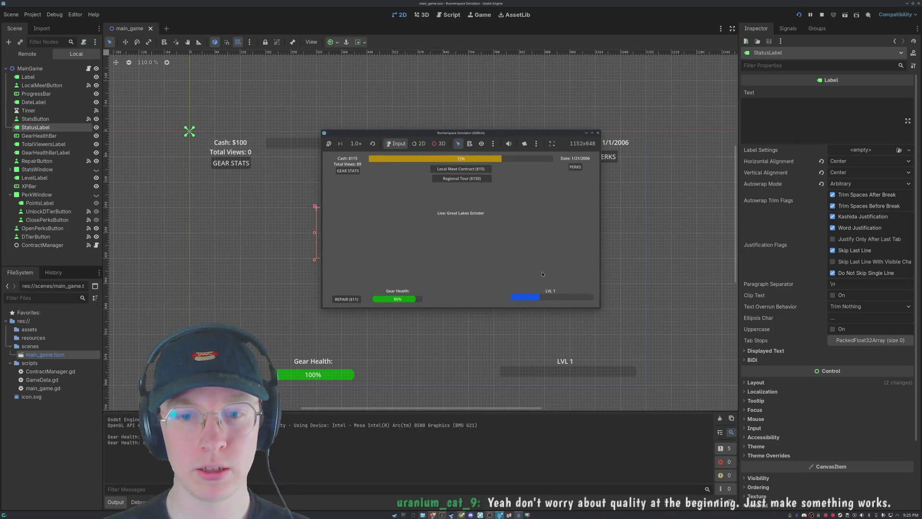
Close the perks panel, repair the gear between meets up to 100%, then view main_game.gd.
{"action": "left_click", "coordinate": [577, 167]}
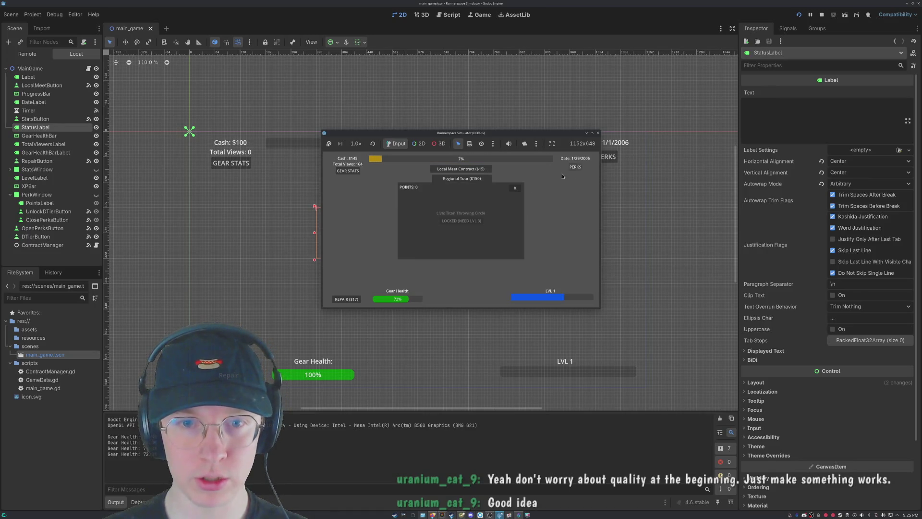
{"action": "left_click", "coordinate": [513, 190]}
{"action": "left_click", "coordinate": [514, 191]}
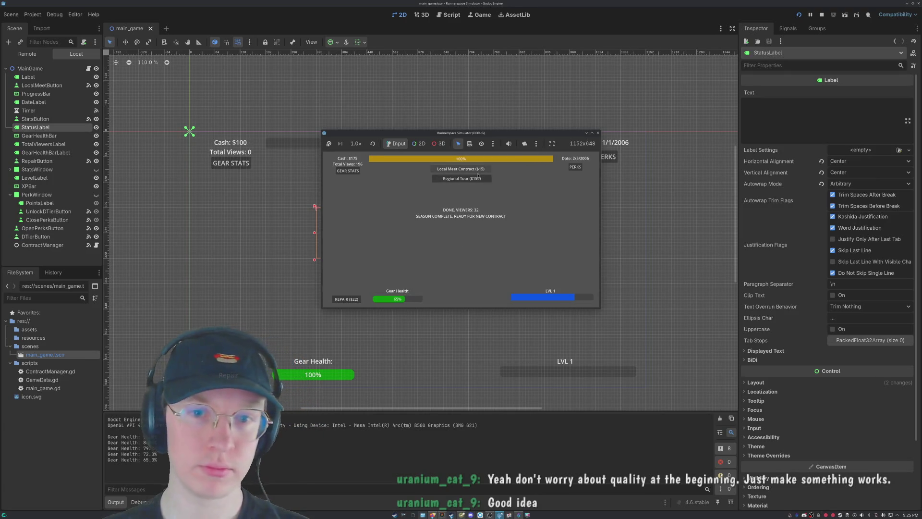
{"action": "left_click", "coordinate": [346, 299]}
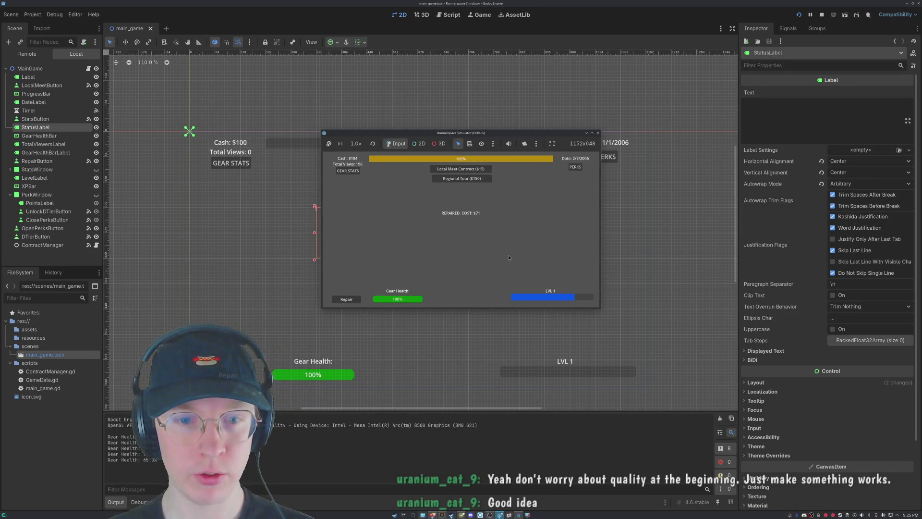
{"action": "left_click", "coordinate": [461, 168]}
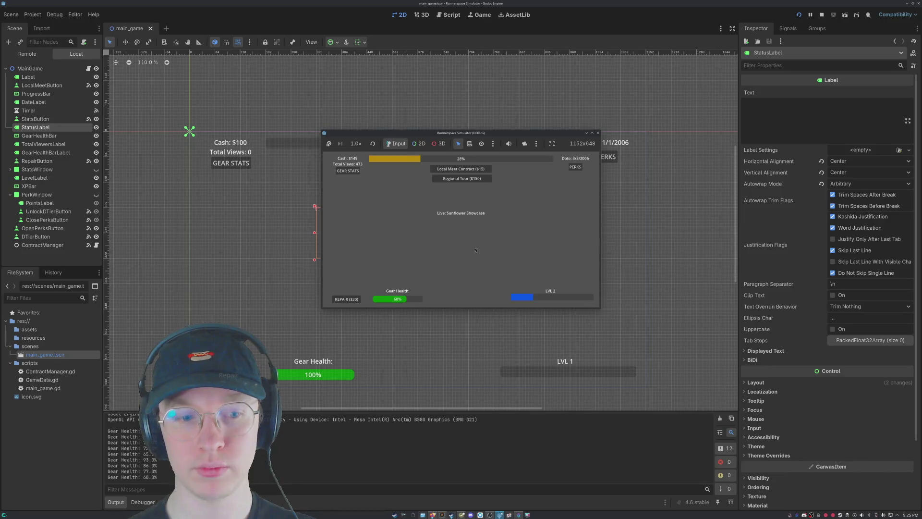
{"action": "left_click", "coordinate": [346, 299]}
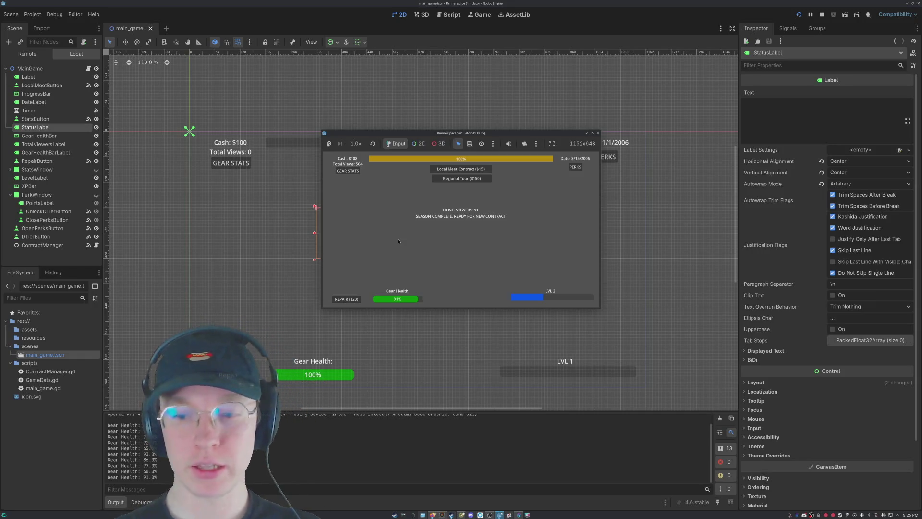
{"action": "left_click", "coordinate": [438, 14]}
{"action": "scroll", "coordinate": [293, 217], "scroll_direction": "down", "scroll_amount": 10}
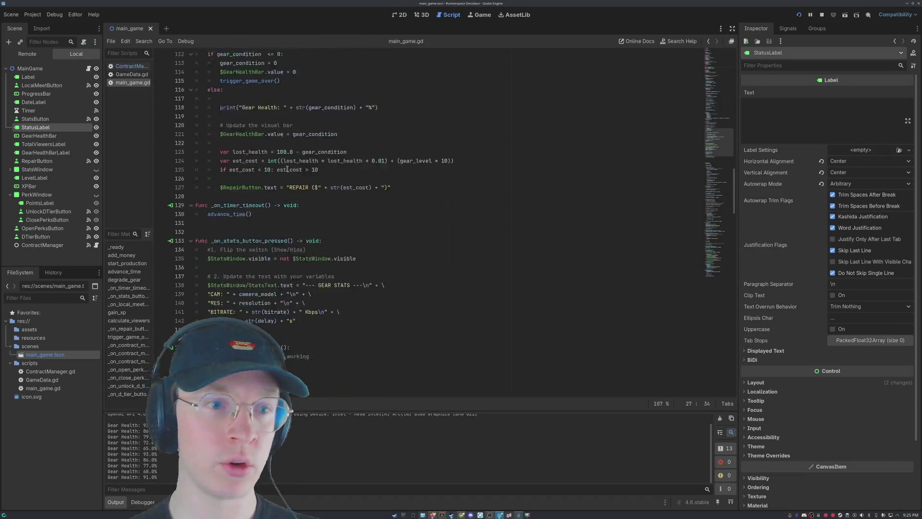
{"action": "scroll", "coordinate": [294, 217], "scroll_direction": "down", "scroll_amount": 20}
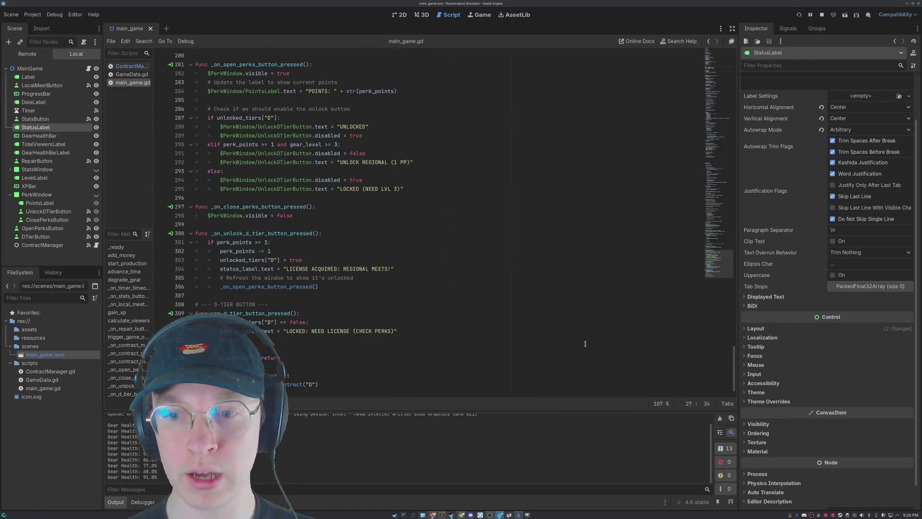
{"action": "mouse_move", "coordinate": [734, 356]}
{"action": "left_mouse_down"}
{"action": "mouse_move", "coordinate": [745, 312]}
{"action": "mouse_move", "coordinate": [747, 72]}
{"action": "left_mouse_up"}
{"action": "scroll", "coordinate": [748, 111], "scroll_direction": "up", "scroll_amount": 2}
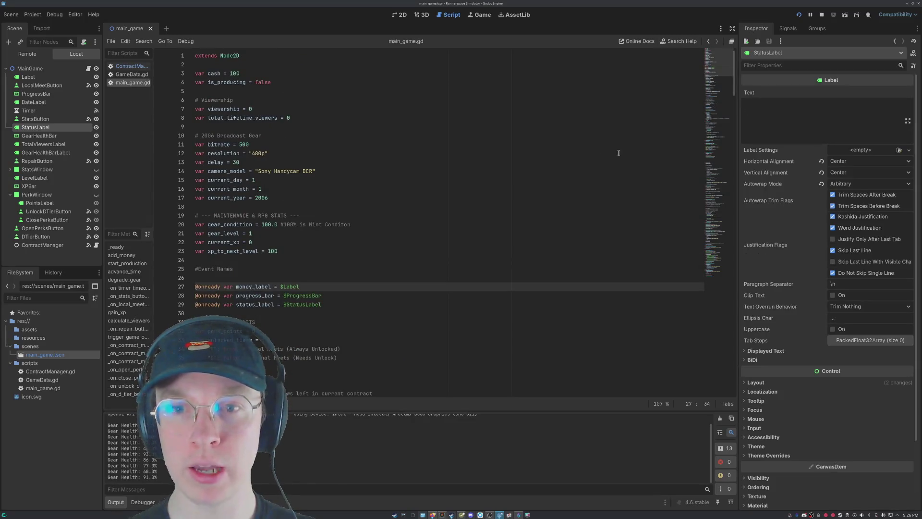
{"action": "scroll", "coordinate": [633, 149], "scroll_direction": "down", "scroll_amount": 10}
{"action": "scroll", "coordinate": [719, 83], "scroll_direction": "up", "scroll_amount": 10}
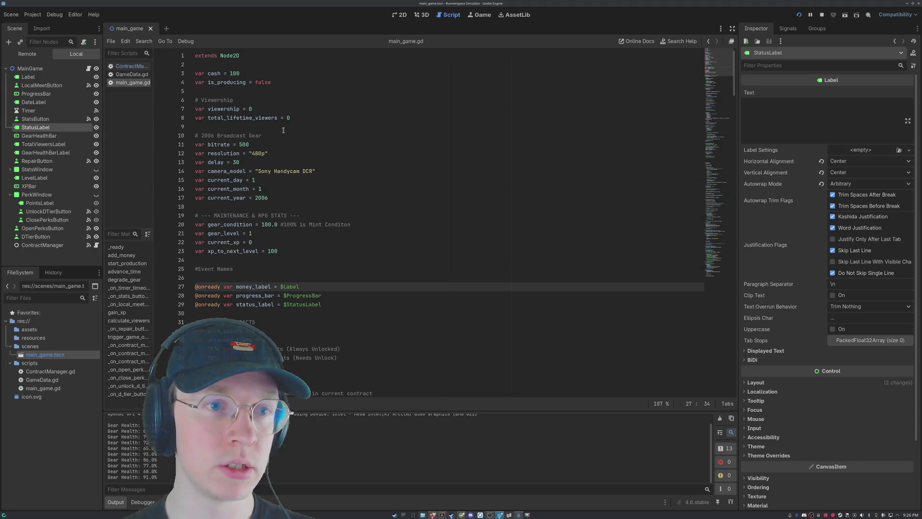
{"action": "scroll", "coordinate": [286, 133], "scroll_direction": "down", "scroll_amount": 8}
{"action": "scroll", "coordinate": [293, 136], "scroll_direction": "up", "scroll_amount": 8}
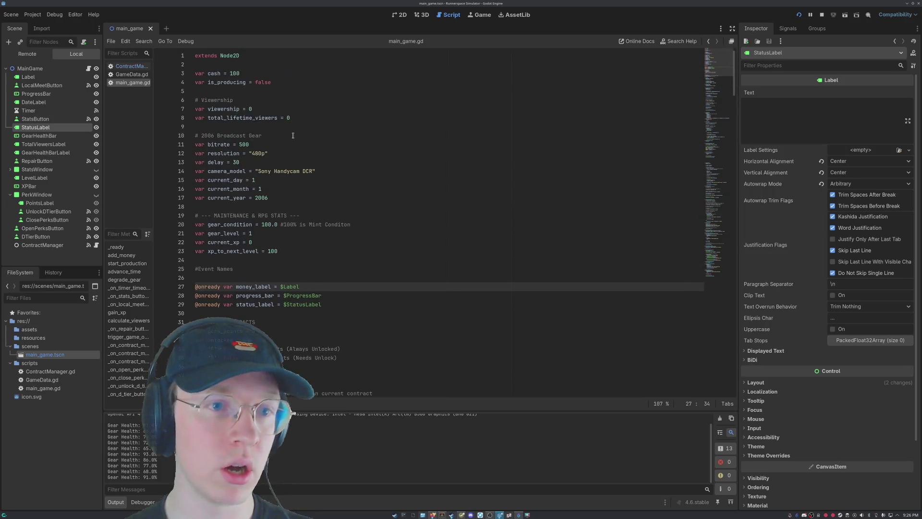
{"action": "scroll", "coordinate": [293, 136], "scroll_direction": "down", "scroll_amount": 20}
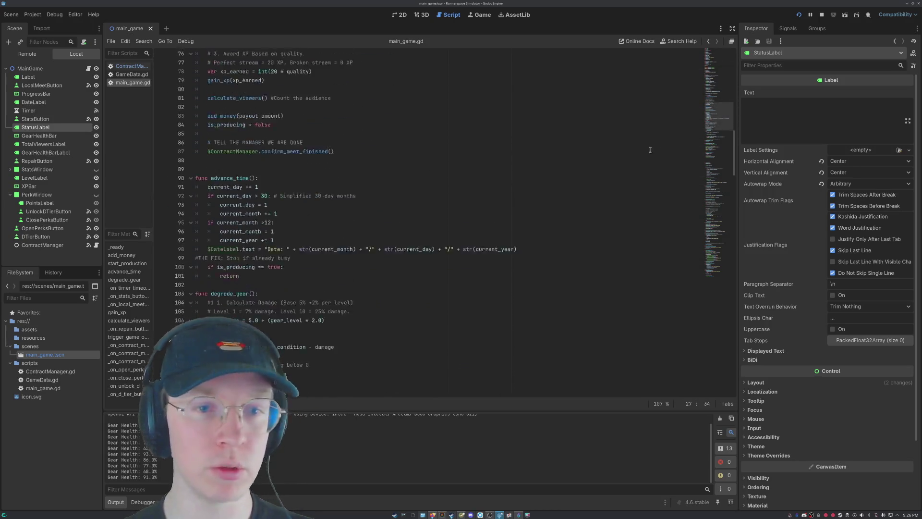
{"action": "mouse_move", "coordinate": [728, 154]}
{"action": "left_mouse_down"}
{"action": "mouse_move", "coordinate": [728, 300]}
{"action": "mouse_move", "coordinate": [718, 135]}
{"action": "mouse_move", "coordinate": [705, 72]}
{"action": "mouse_move", "coordinate": [690, 54]}
{"action": "left_mouse_up"}
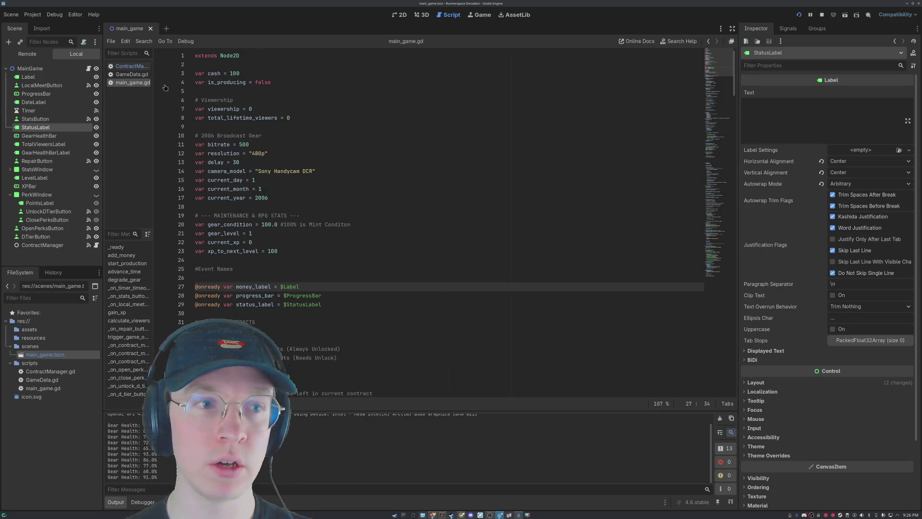
{"action": "left_click", "coordinate": [131, 76]}
Switch between ContractManager.gd, main_game.gd and GameData.gd to review their code.
{"action": "scroll", "coordinate": [332, 114], "scroll_direction": "up", "scroll_amount": 10}
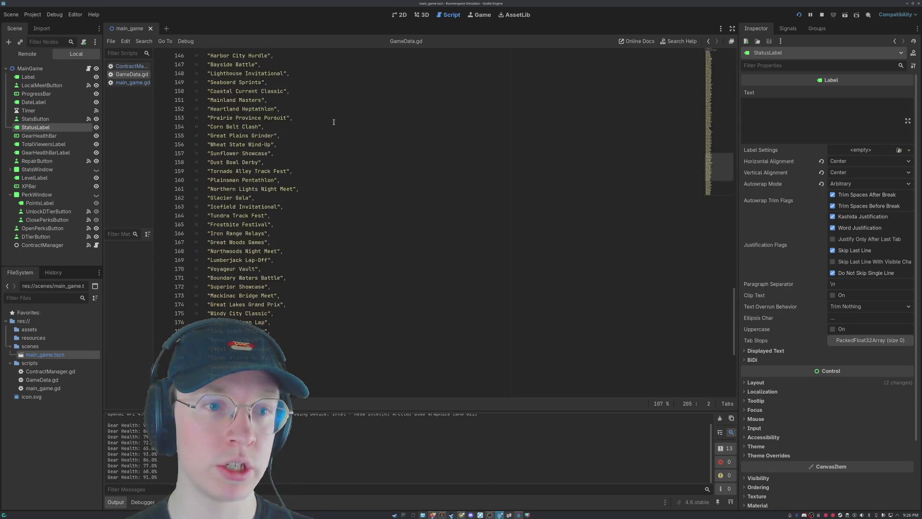
{"action": "scroll", "coordinate": [332, 114], "scroll_direction": "up", "scroll_amount": 20}
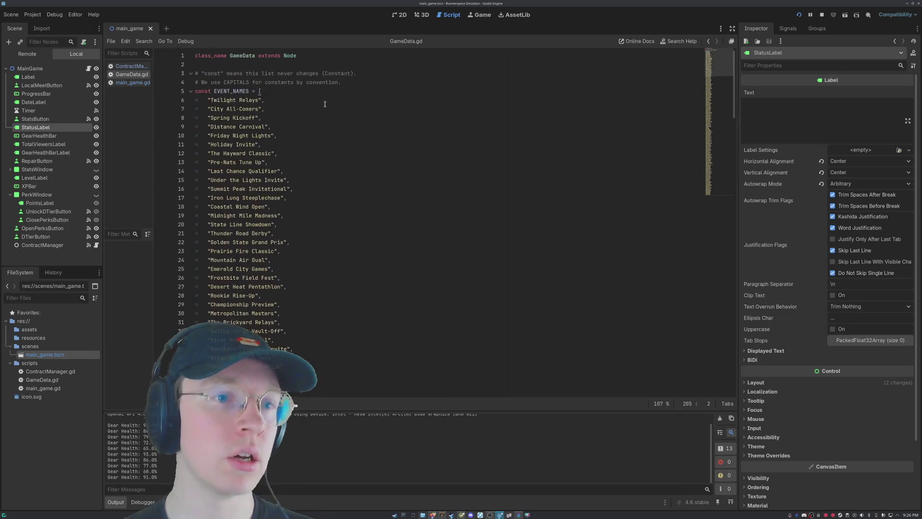
{"action": "left_click", "coordinate": [129, 66]}
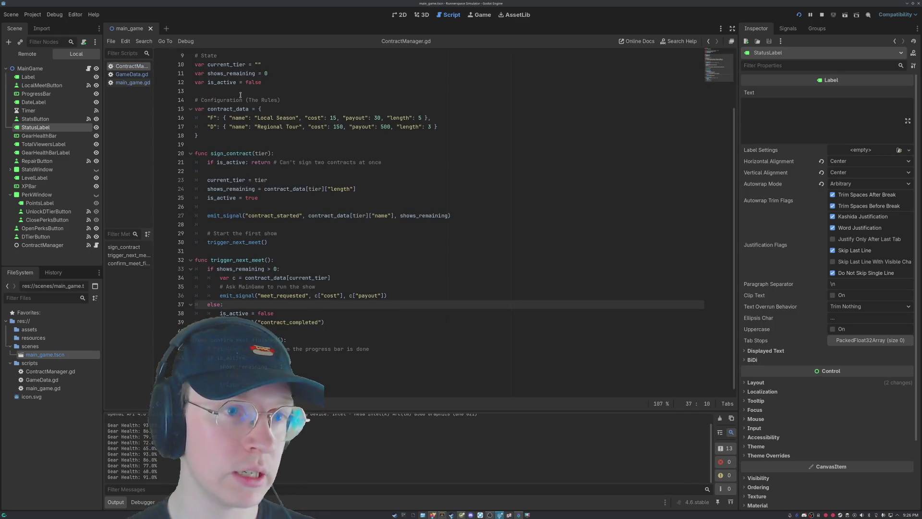
{"action": "scroll", "coordinate": [240, 94], "scroll_direction": "up", "scroll_amount": 3}
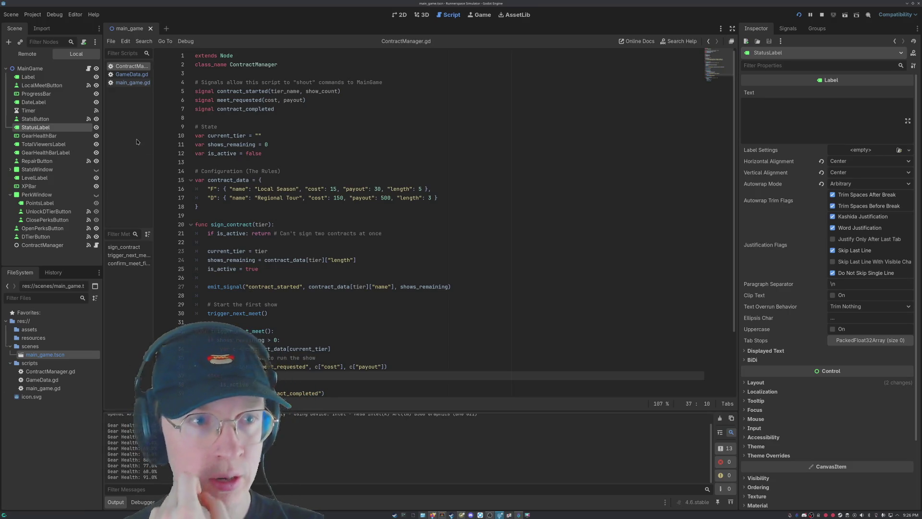
{"action": "left_click", "coordinate": [135, 82]}
{"action": "left_click", "coordinate": [130, 66]}
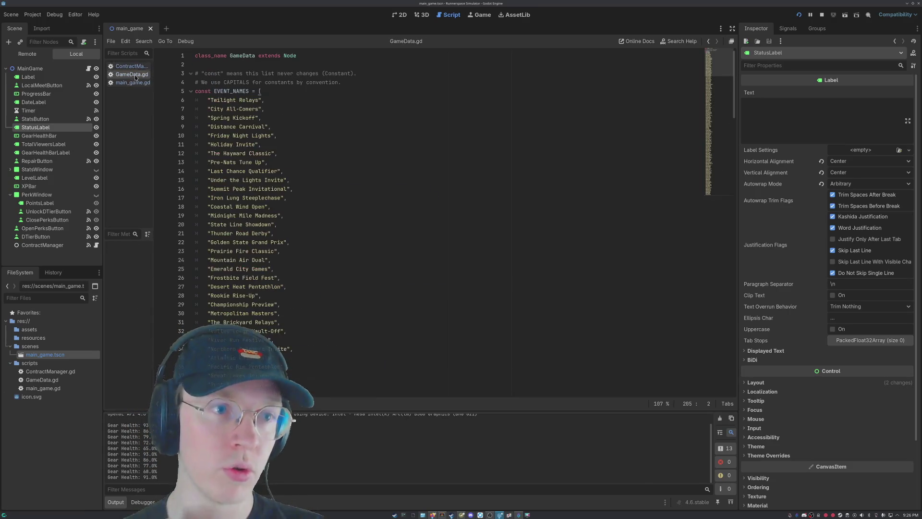
{"action": "left_click", "coordinate": [135, 82]}
Scroll down the script, then minimize the Godot editor to reveal the lesson page.
{"action": "scroll", "coordinate": [658, 146], "scroll_direction": "down", "scroll_amount": 20}
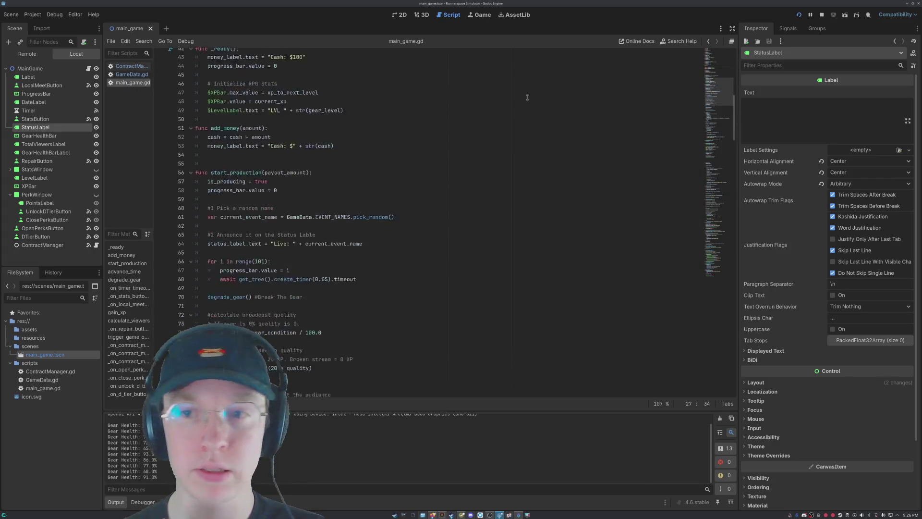
{"action": "scroll", "coordinate": [658, 146], "scroll_direction": "down", "scroll_amount": 20}
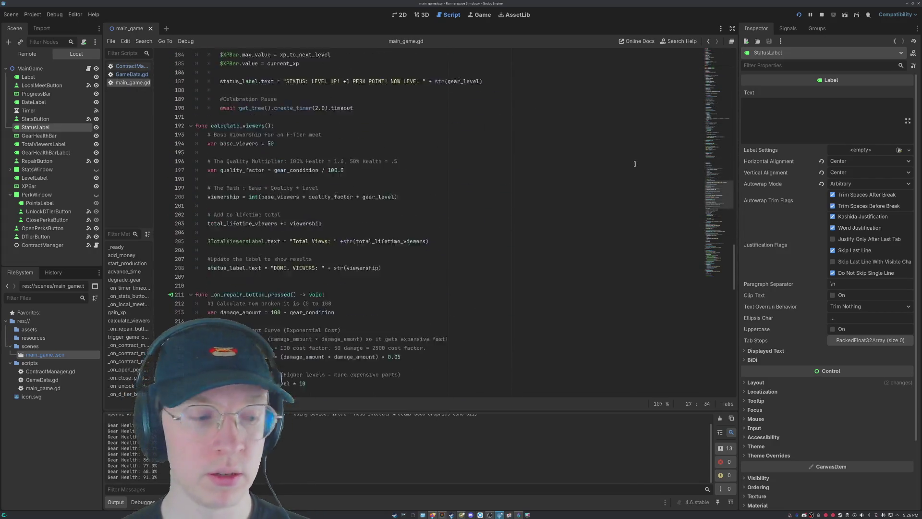
{"action": "scroll", "coordinate": [629, 171], "scroll_direction": "down", "scroll_amount": 8}
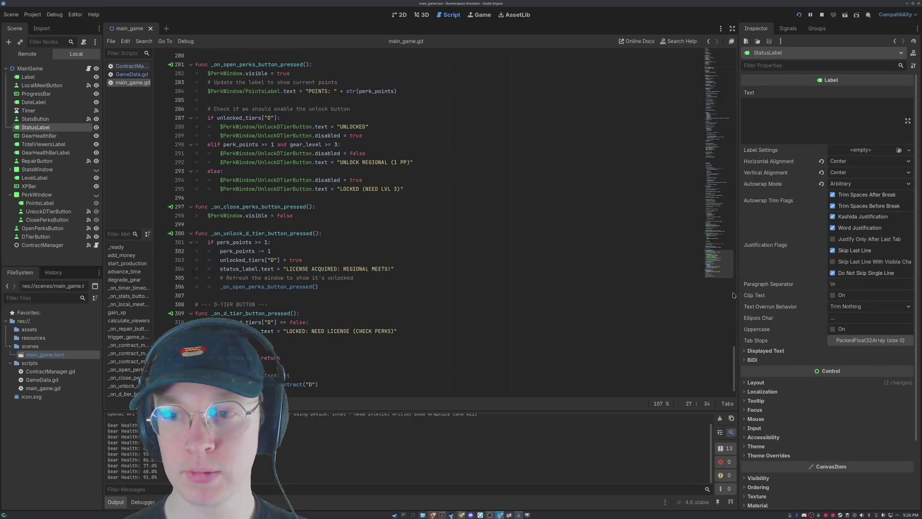
{"action": "left_click_drag", "start_coordinate": [735, 354], "coordinate": [715, 3]}
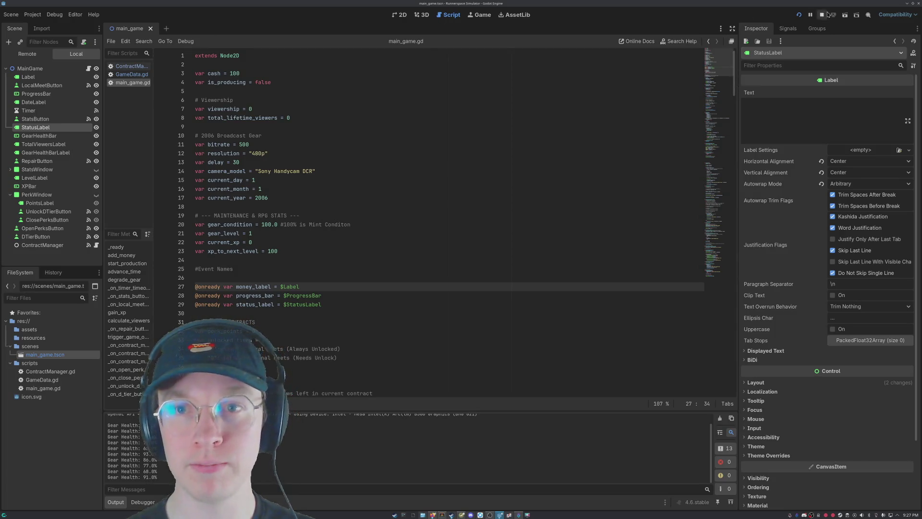
{"action": "left_click", "coordinate": [908, 3]}
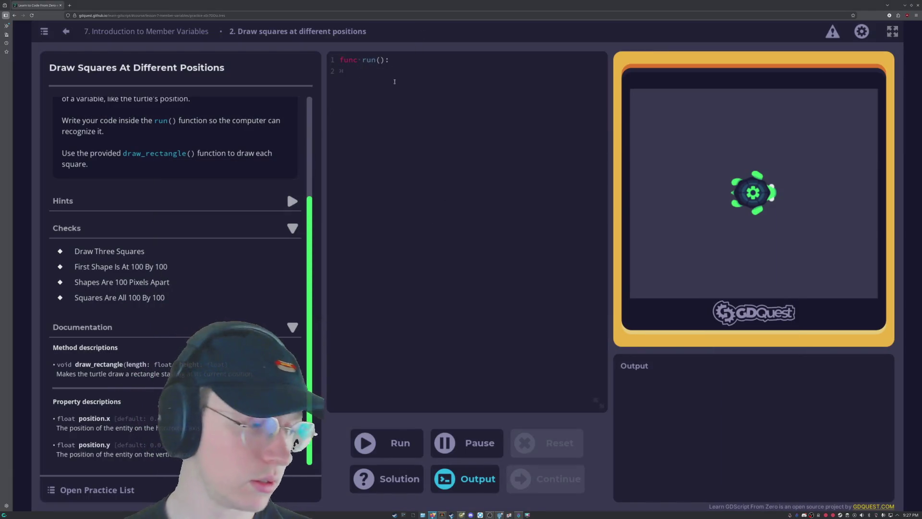
{"action": "left_click", "coordinate": [395, 82]}
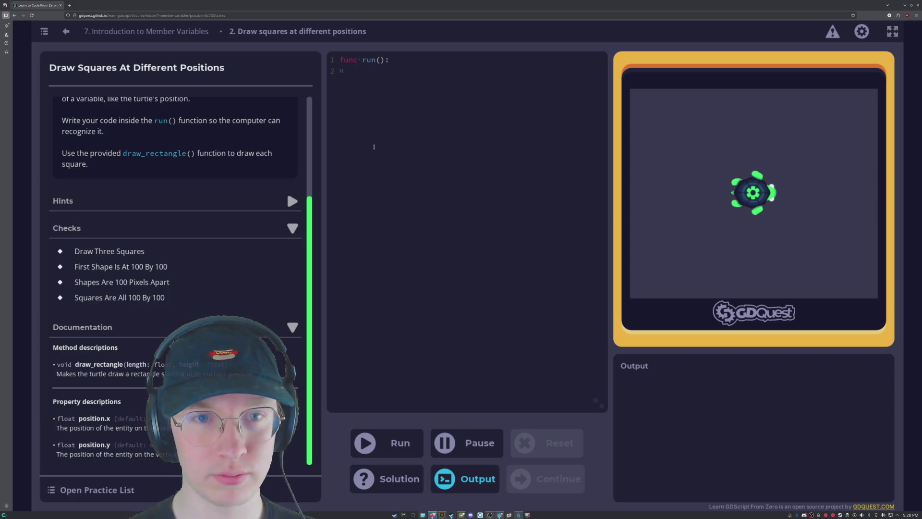
{"action": "scroll", "coordinate": [145, 140], "scroll_direction": "up", "scroll_amount": 5}
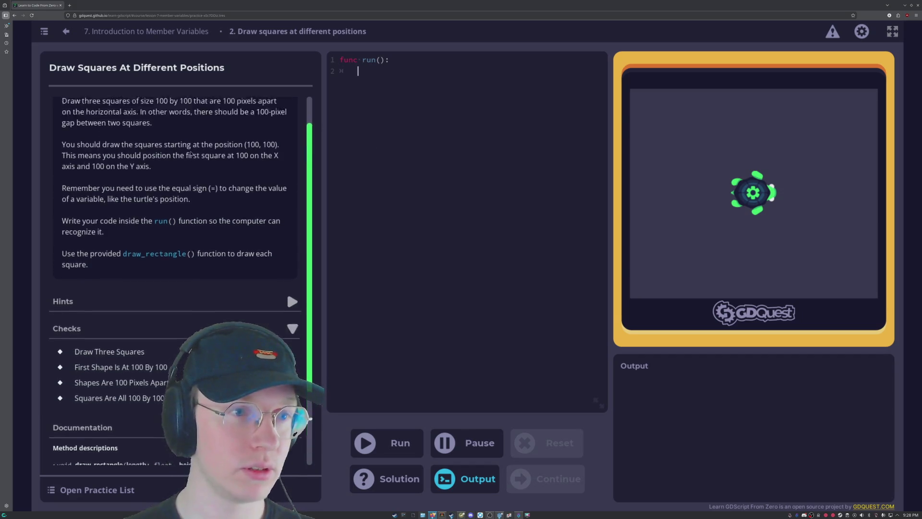